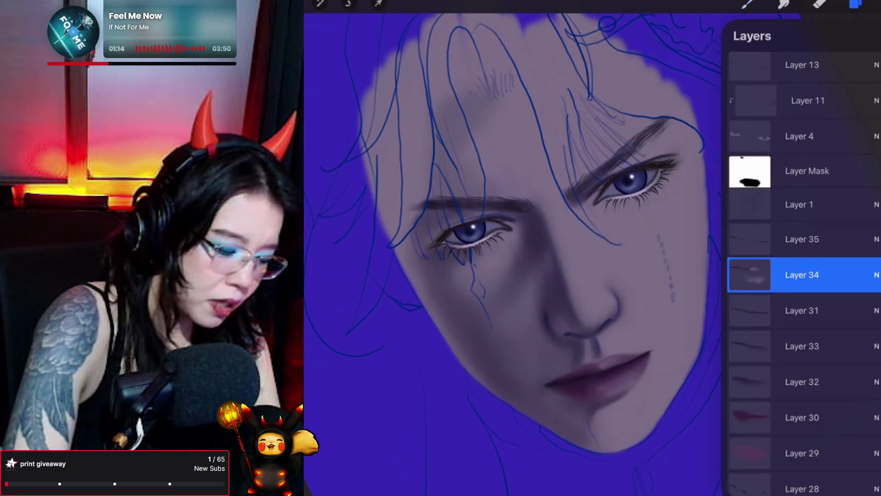
# Step: Make Layer 33 the working layer and go back to painting on the canvas
pyautogui.scroll(-2, 803, 229)
pyautogui.click(802, 267)
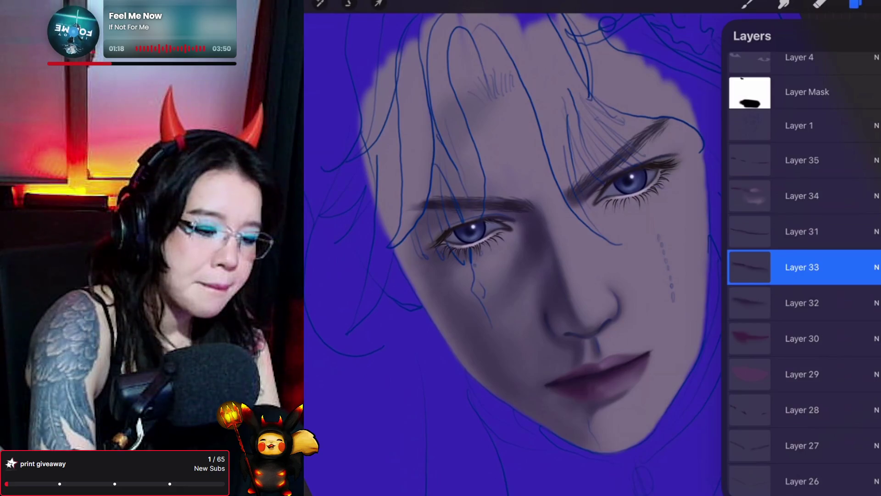
pyautogui.click(747, 4)
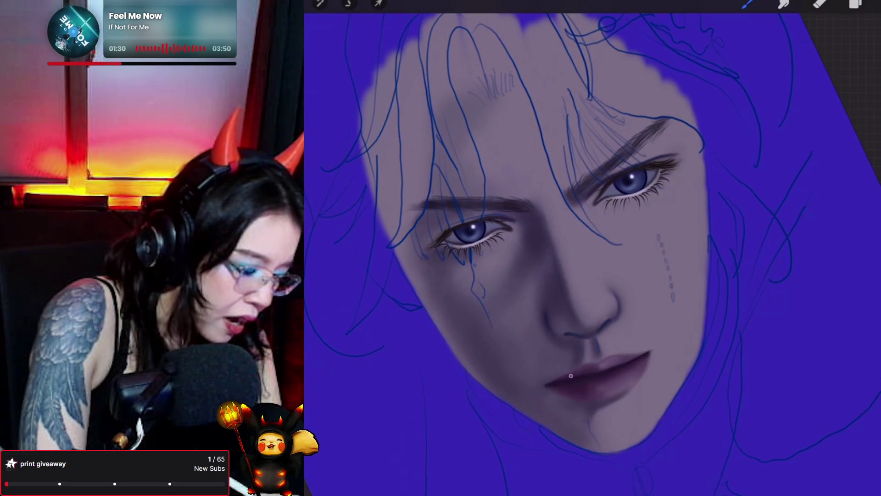
# Step: Pick a painting colour, then choose the Forester brush from the Brush Library
pyautogui.click(872, 4)
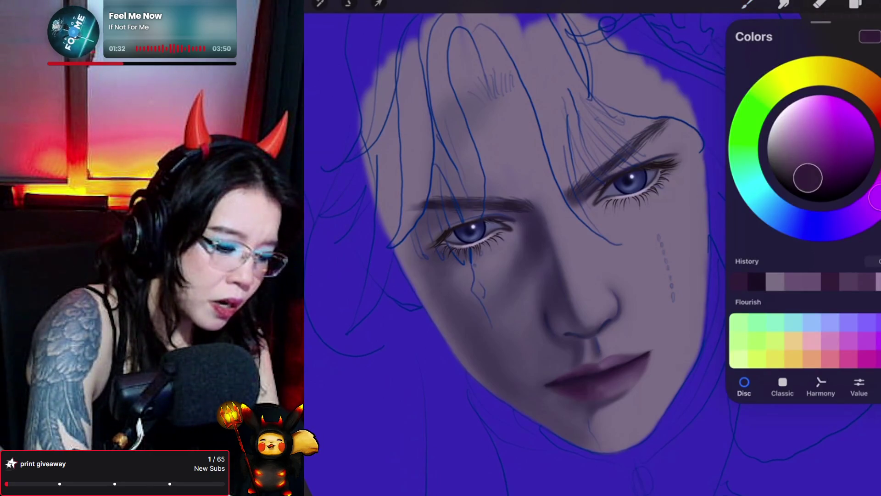
pyautogui.click(748, 5)
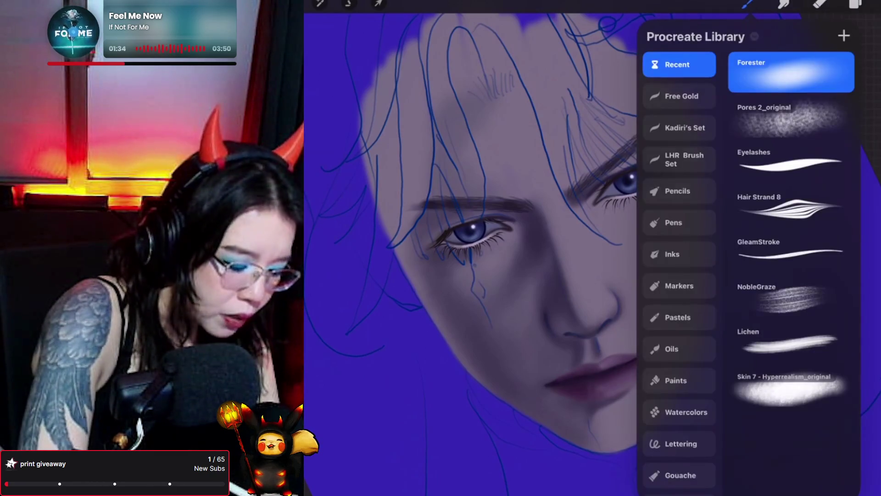
pyautogui.click(748, 4)
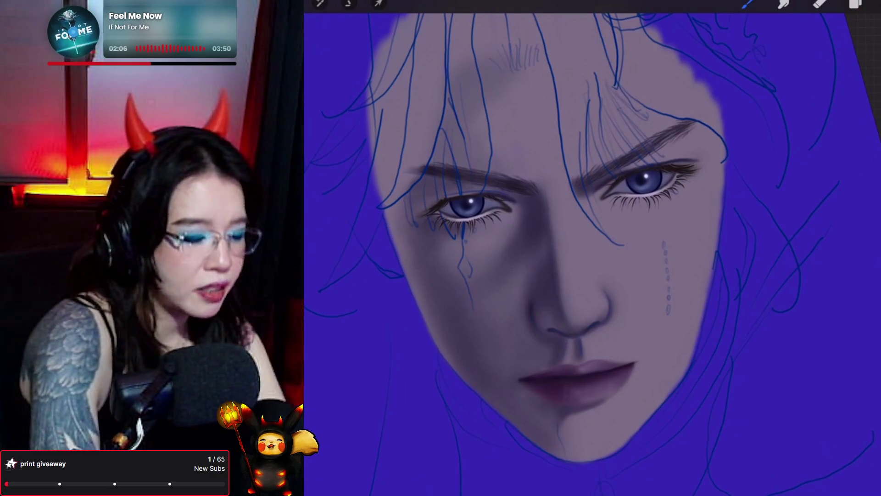
# Step: Select the Layer Mask in the layers list and return to painting
pyautogui.click(856, 3)
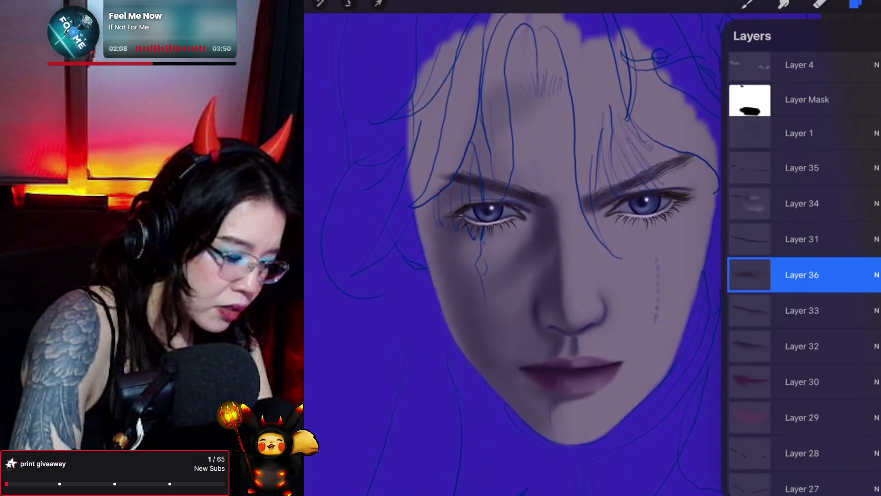
pyautogui.scroll(-5, 803, 275)
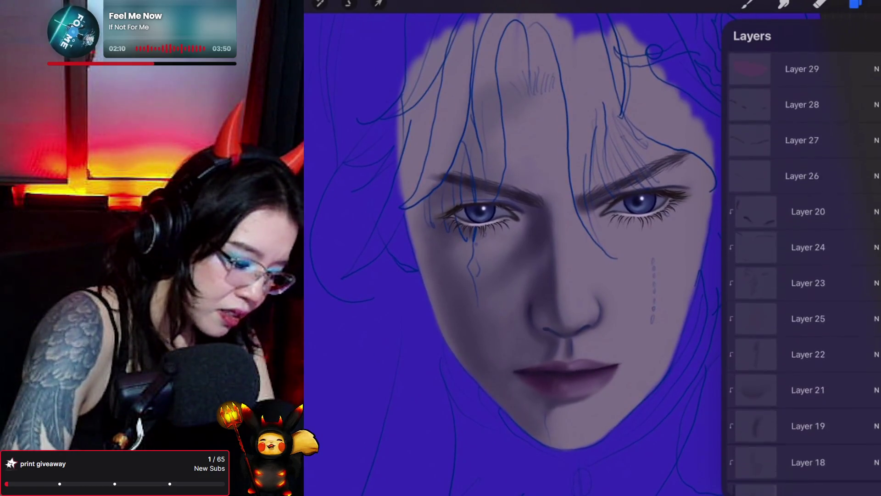
pyautogui.scroll(5, 803, 275)
pyautogui.scroll(-4, 803, 275)
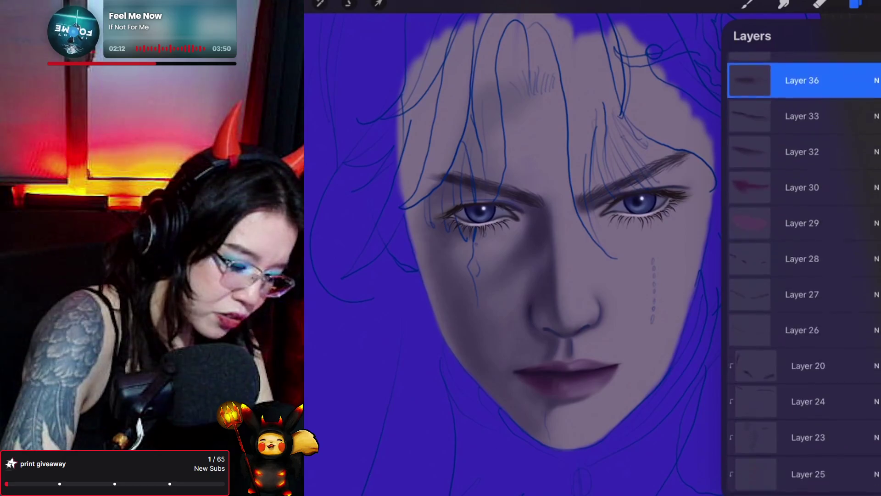
pyautogui.scroll(8, 803, 275)
pyautogui.click(807, 254)
pyautogui.click(855, 3)
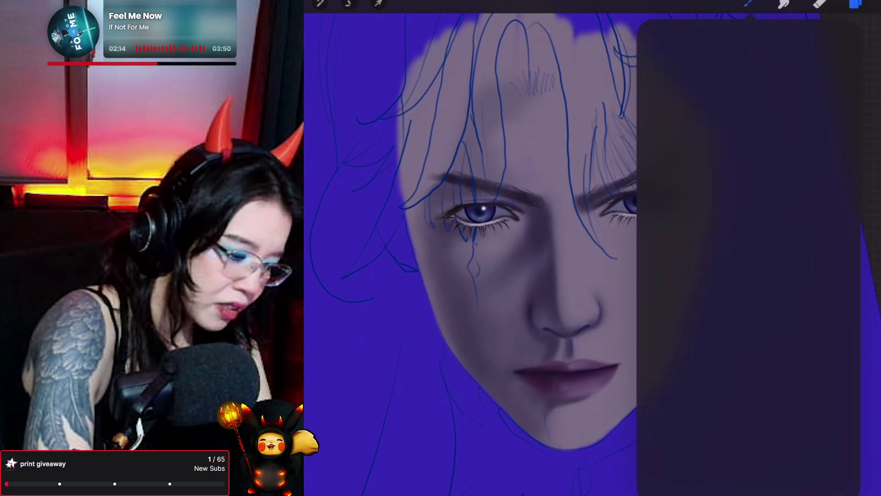
pyautogui.click(748, 3)
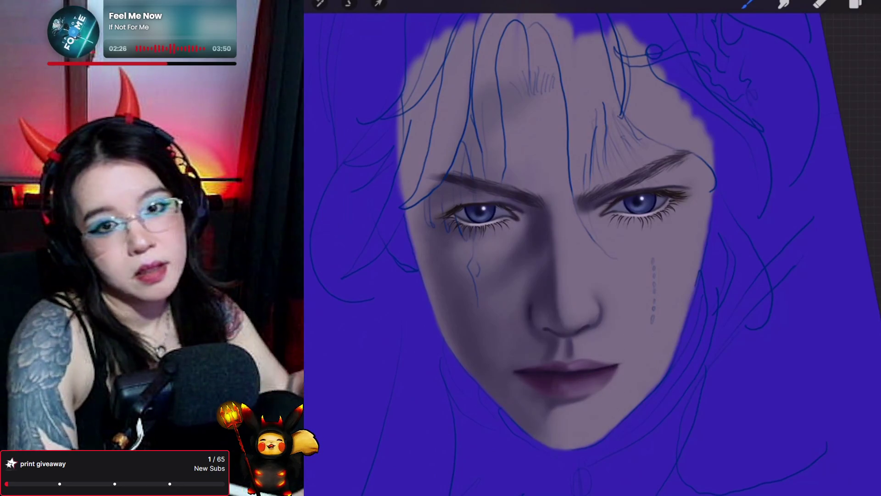
# Step: Add Layer 37 above Layer 21 and pick a different brush for it
pyautogui.click(855, 4)
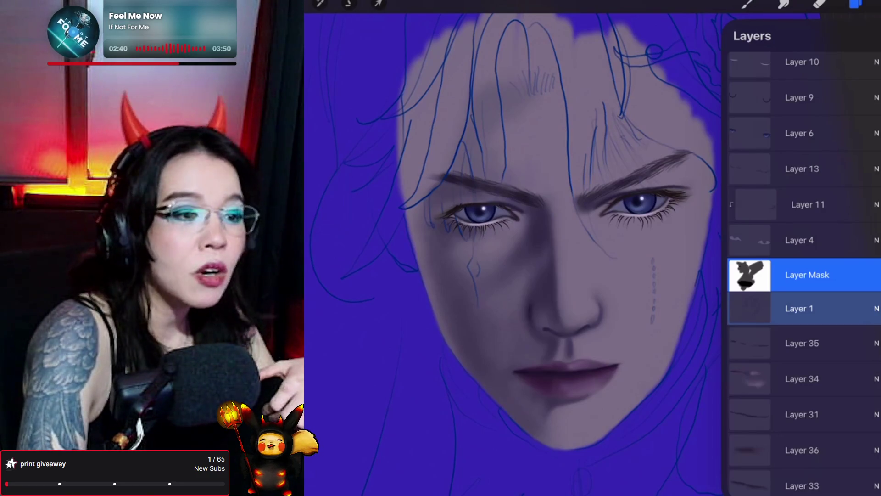
pyautogui.scroll(-10, 803, 275)
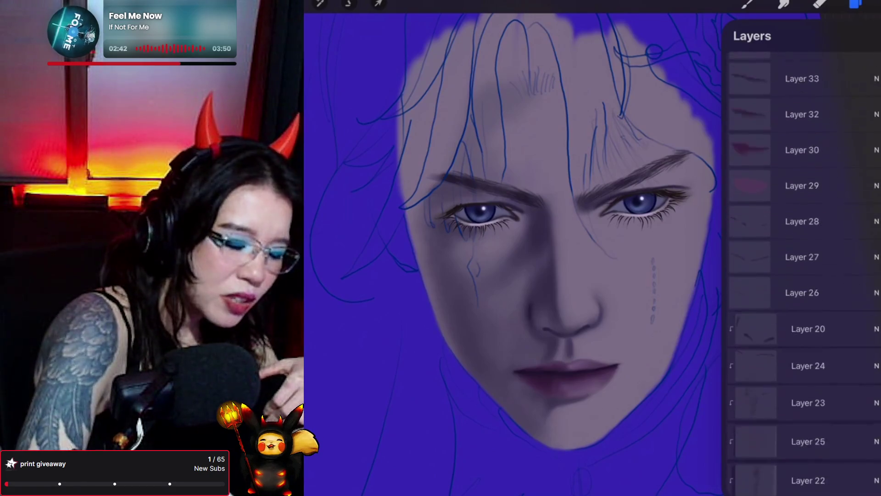
pyautogui.scroll(-5, 803, 275)
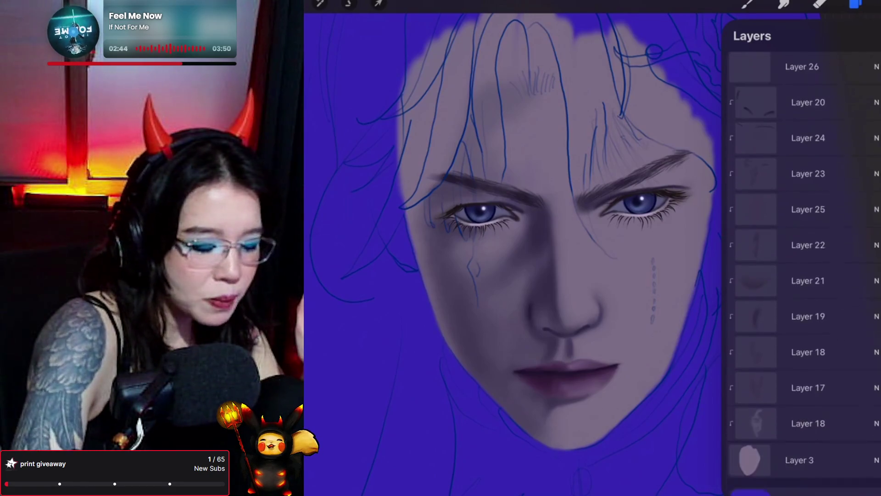
pyautogui.click(807, 271)
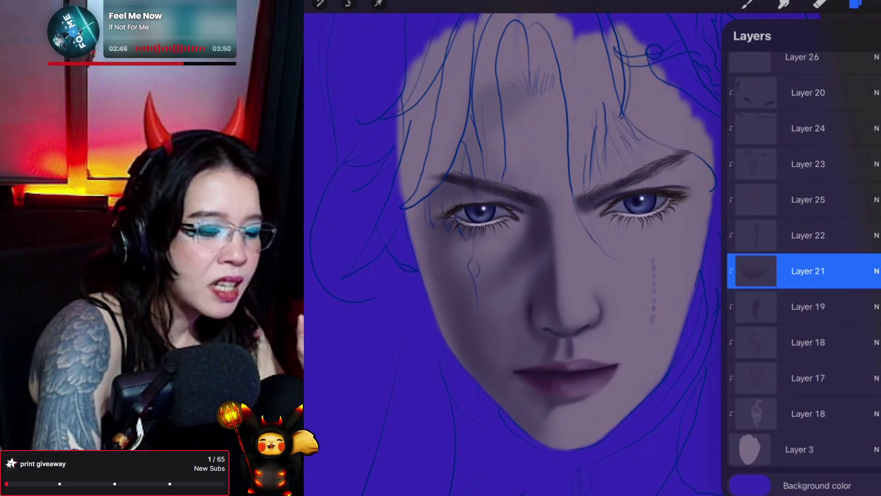
pyautogui.click(870, 36)
pyautogui.click(747, 4)
pyautogui.click(788, 106)
pyautogui.click(747, 4)
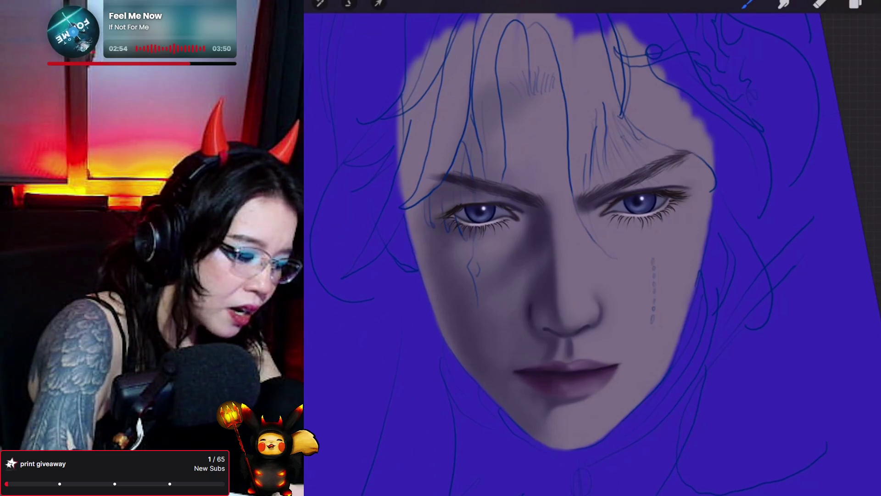
# Step: Eyedrop the skin tone from the nose as the painting colour
pyautogui.moveTo(526, 287); pyautogui.dragTo(522, 285)
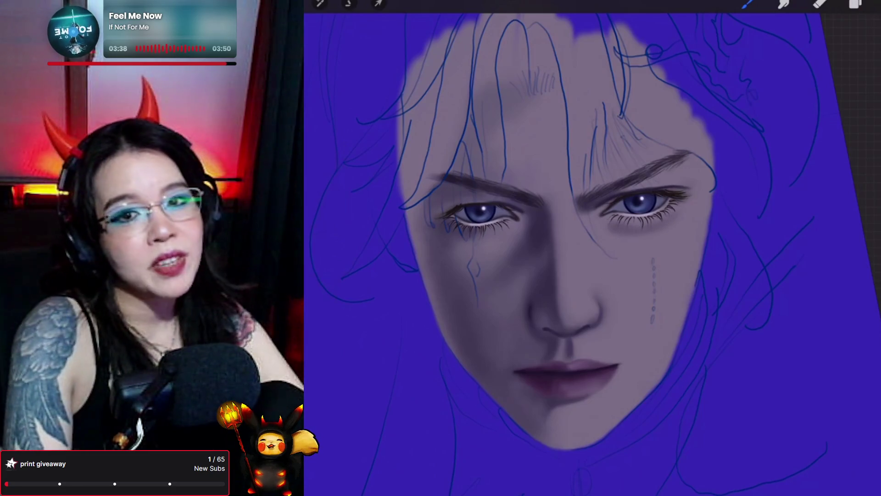
pyautogui.click(784, 4)
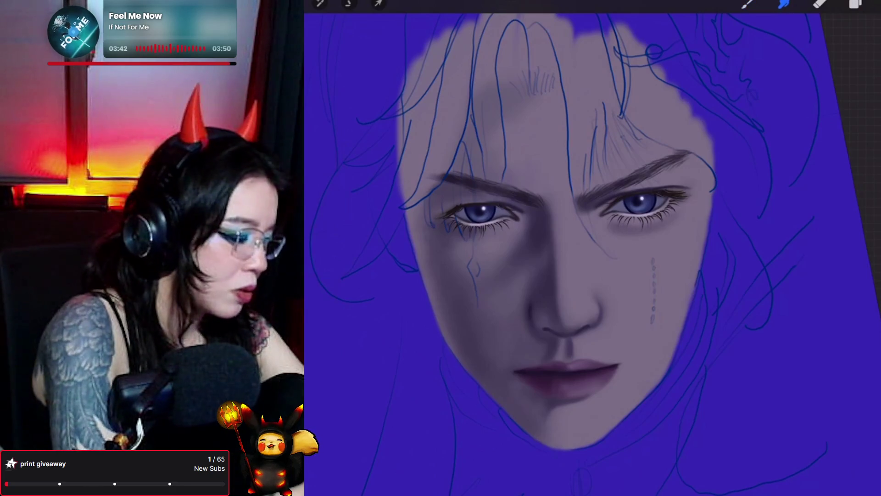
# Step: Smudge the shading under the right eye toward the cheek to soften it
pyautogui.moveTo(631, 243)
pyautogui.mouseDown()
pyautogui.moveTo(625, 233)
pyautogui.moveTo(634, 240)
pyautogui.moveTo(622, 238)
pyautogui.moveTo(593, 272)
pyautogui.mouseUp()
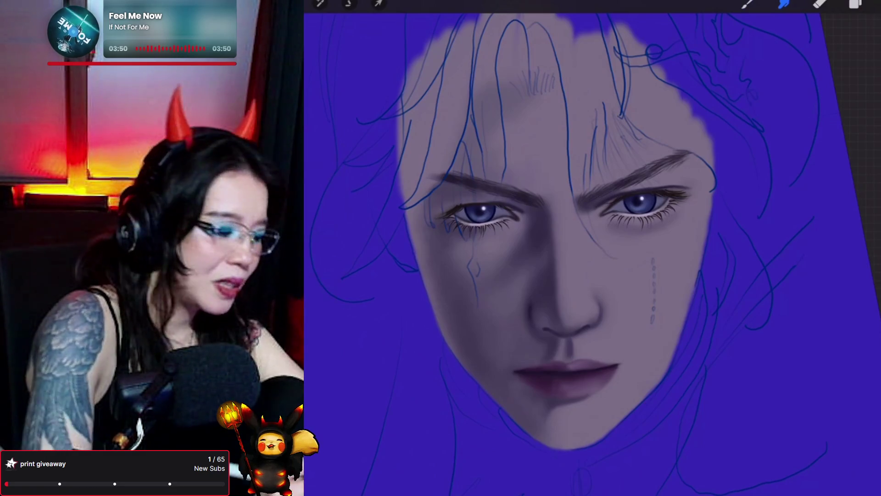
pyautogui.moveTo(606, 233)
pyautogui.mouseDown()
pyautogui.moveTo(646, 236)
pyautogui.moveTo(634, 239)
pyautogui.mouseUp()
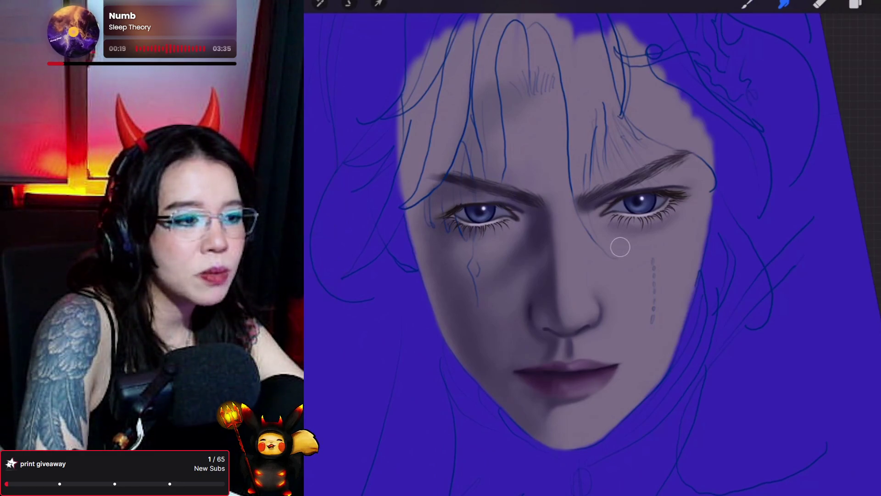
pyautogui.press('b')
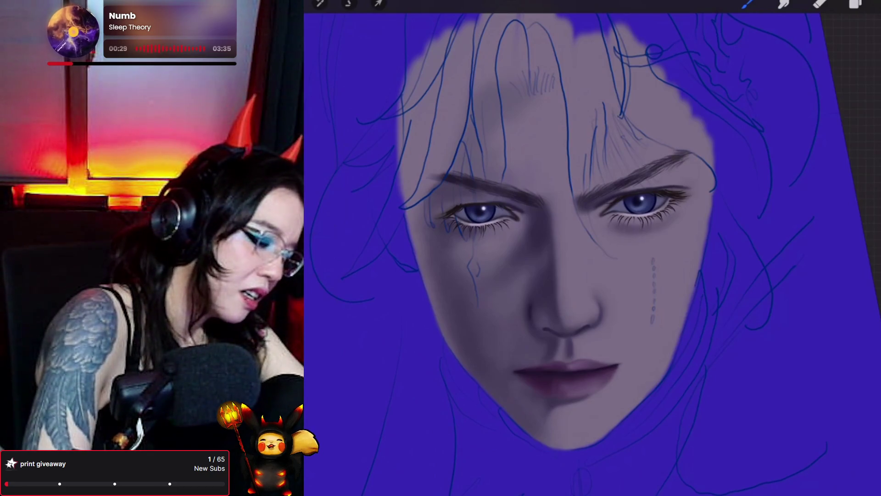
# Step: Undo two unwanted strokes, including the faint mark near the nose bridge
pyautogui.hotkey('ctrl', 'z')
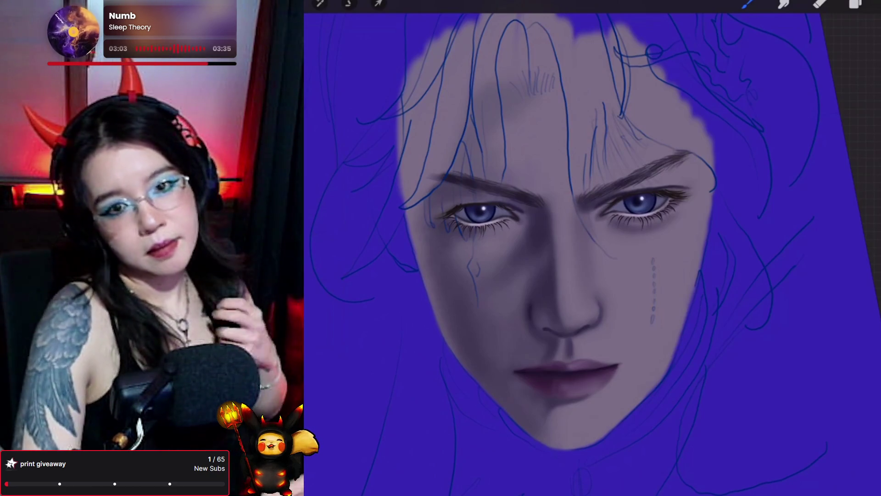
pyautogui.hotkey('ctrl', 'z')
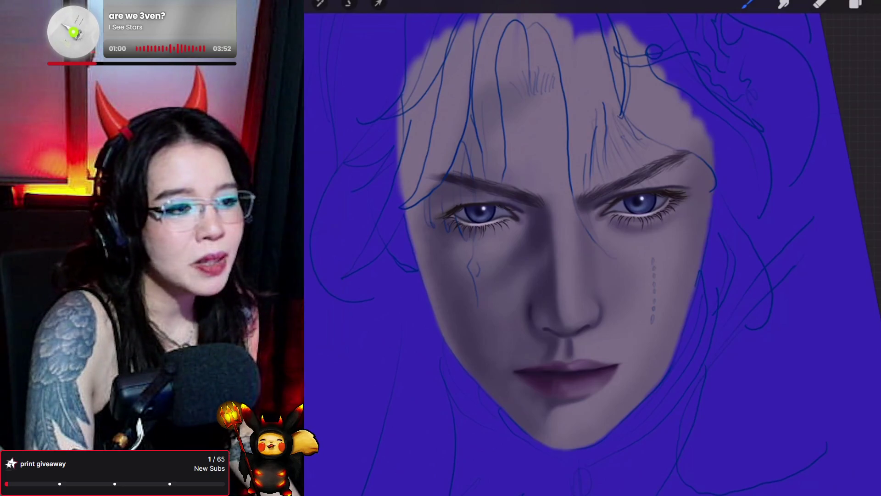
# Step: Bring up the layers list beside the portrait, showing Layer 37
pyautogui.click(855, 4)
# Step: Add Layer 38 above Layer 20 as a clipping mask and select the second brush
pyautogui.scroll(1, 803, 276)
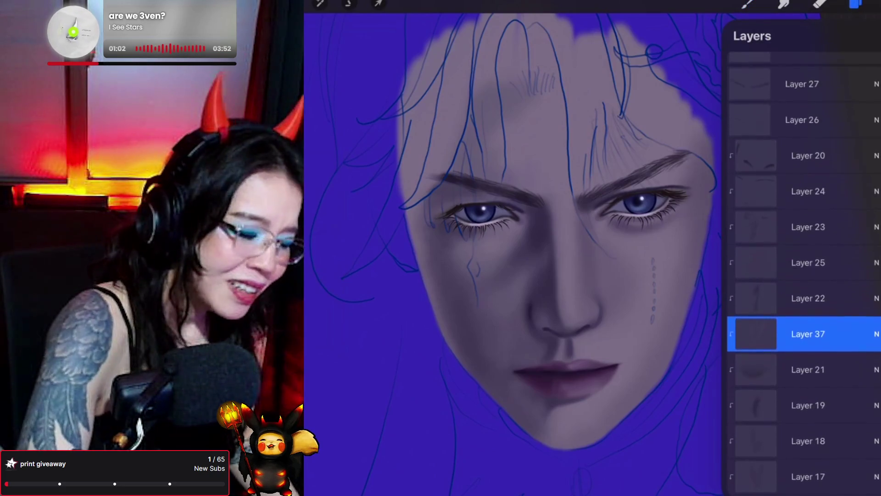
pyautogui.click(808, 152)
pyautogui.click(875, 36)
pyautogui.click(808, 152)
pyautogui.click(665, 181)
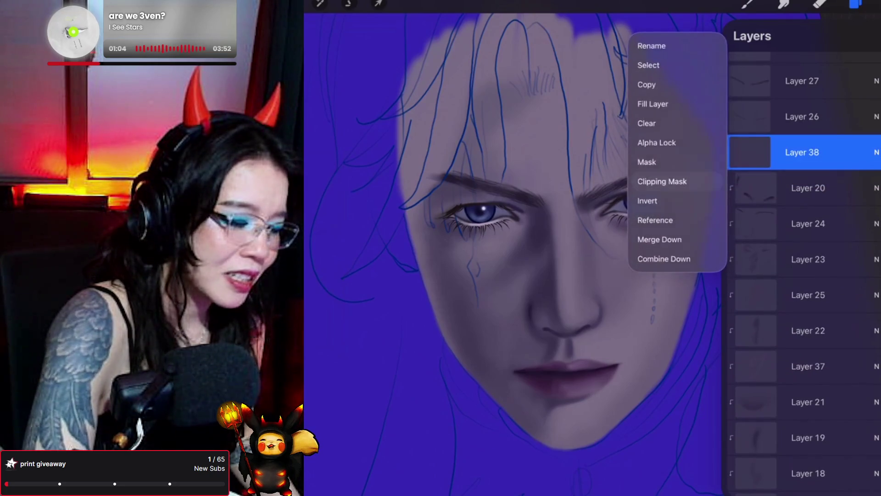
pyautogui.click(747, 3)
pyautogui.click(786, 104)
pyautogui.click(747, 3)
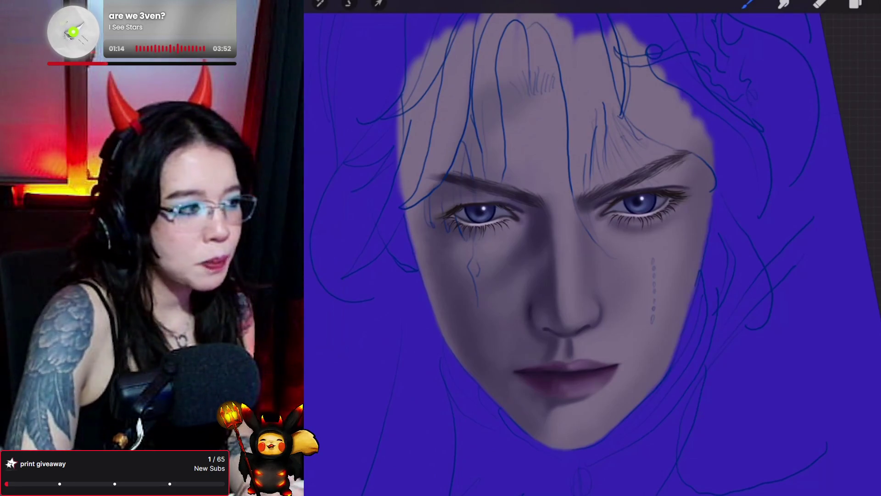
# Step: Sample the dark left-eyebrow colour, adjust its tone, and choose a brush
pyautogui.moveTo(519, 194); pyautogui.dragTo(512, 187)
pyautogui.click(856, 5)
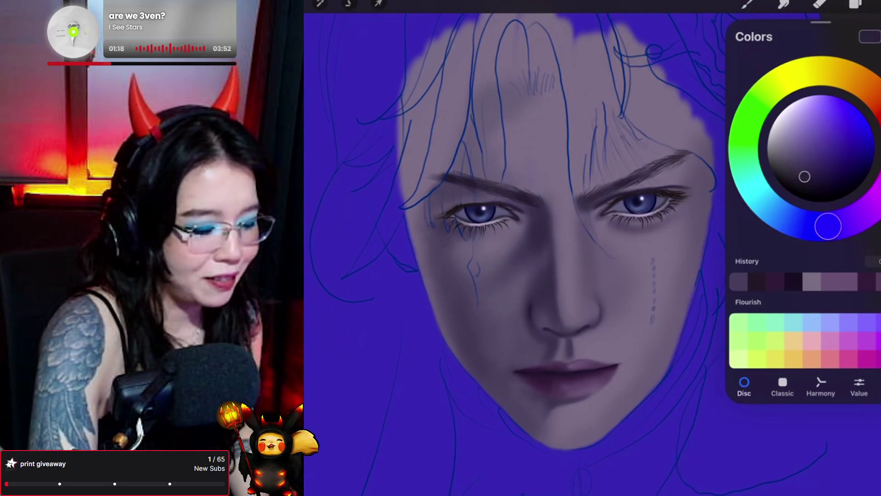
pyautogui.click(820, 183)
pyautogui.click(747, 5)
pyautogui.click(747, 5)
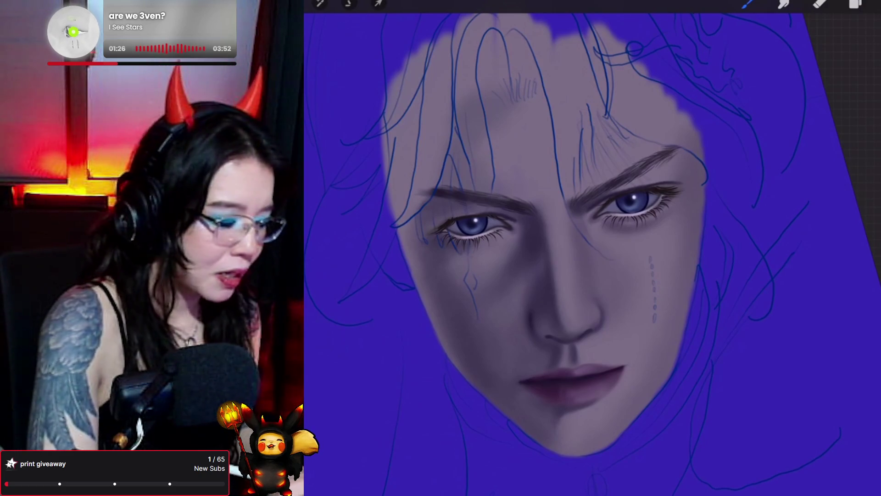
# Step: Sample a colour from the left eye and briefly blend with Smudge
pyautogui.click(469, 221)
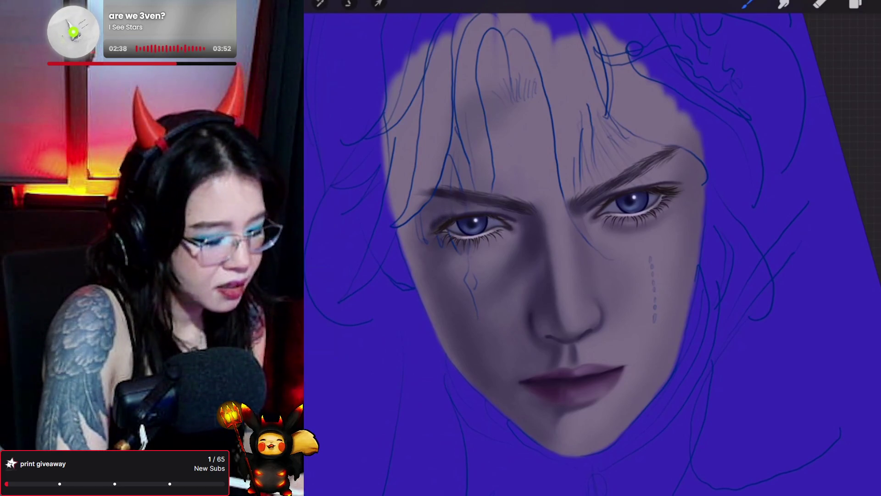
pyautogui.press('s')
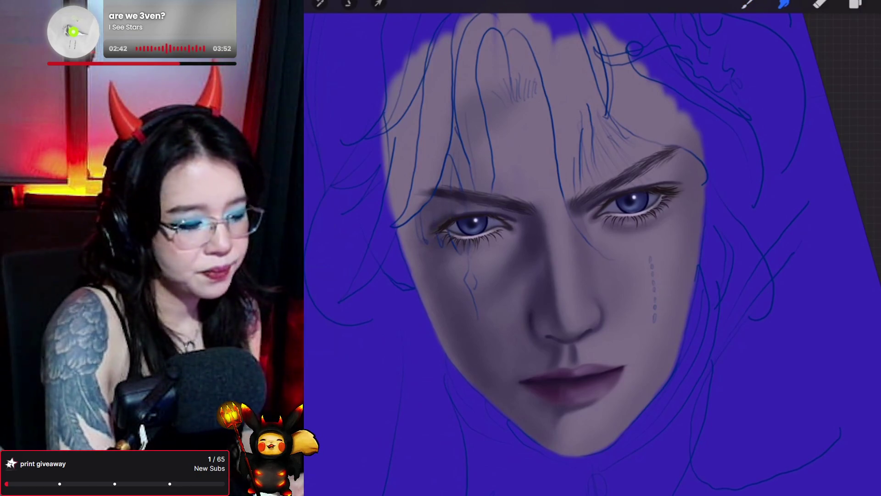
pyautogui.press('b')
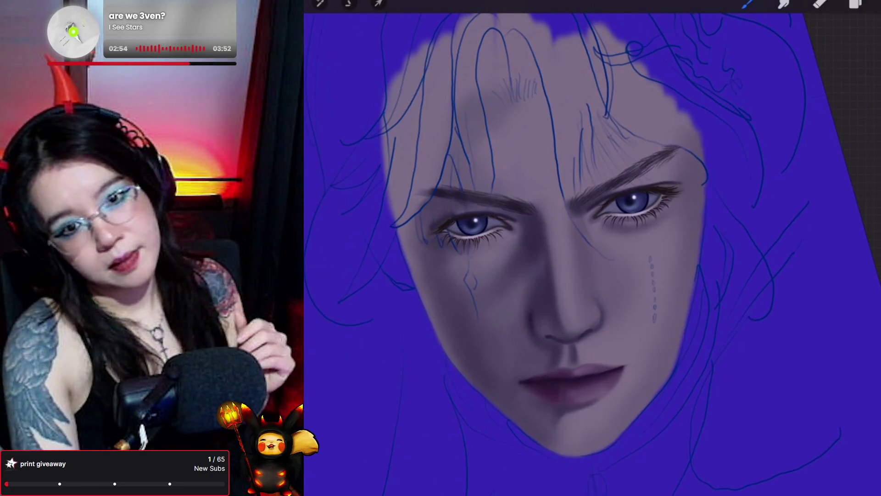
# Step: Add empty Layer 39 above Layer 26, then choose a fresh colour and brush
pyautogui.click(855, 4)
pyautogui.click(875, 36)
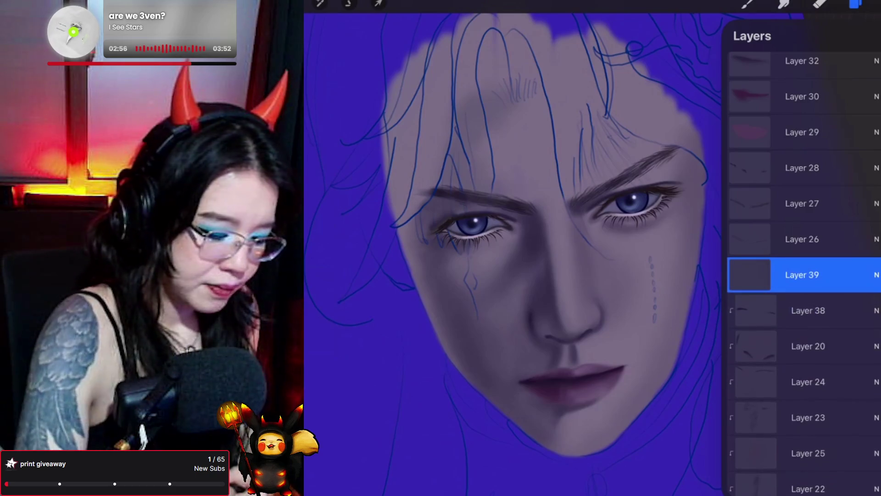
pyautogui.click(749, 274)
pyautogui.click(855, 4)
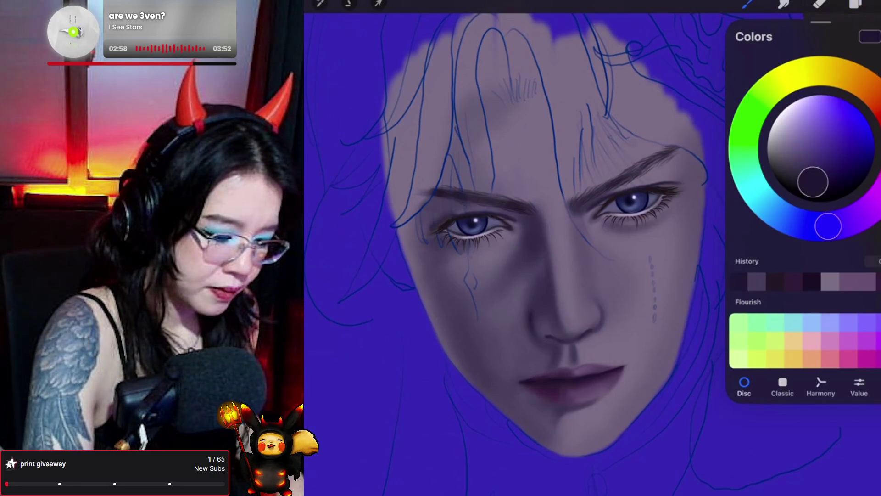
pyautogui.click(748, 3)
pyautogui.click(748, 4)
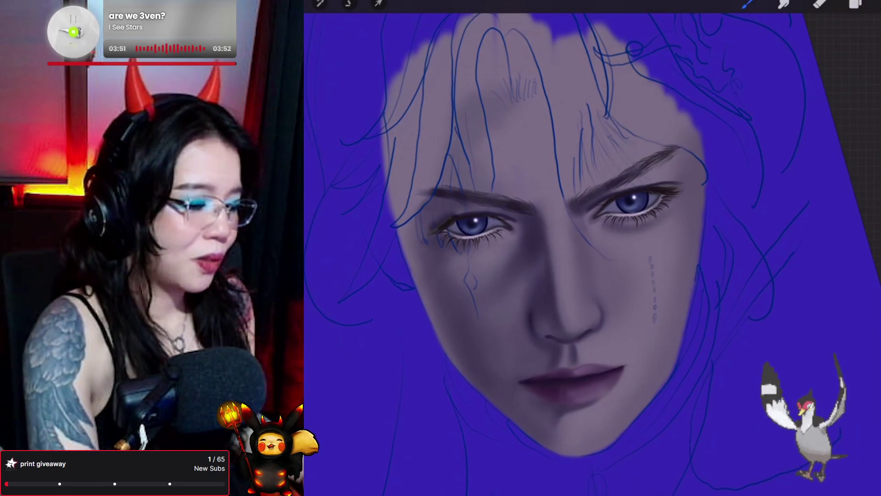
# Step: Select Layer 16, add Layer 40 above it, and paint fine dark line work on it
pyautogui.click(855, 3)
pyautogui.scroll(-10, 803, 275)
pyautogui.scroll(5, 803, 275)
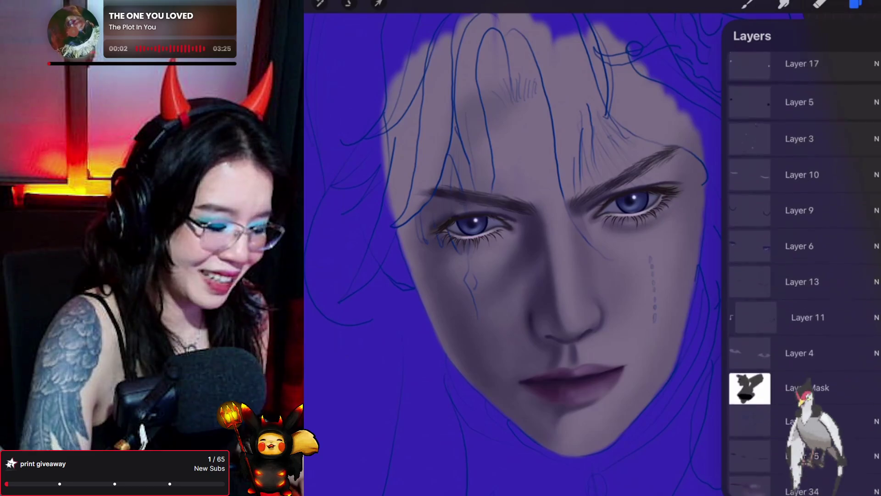
pyautogui.click(802, 141)
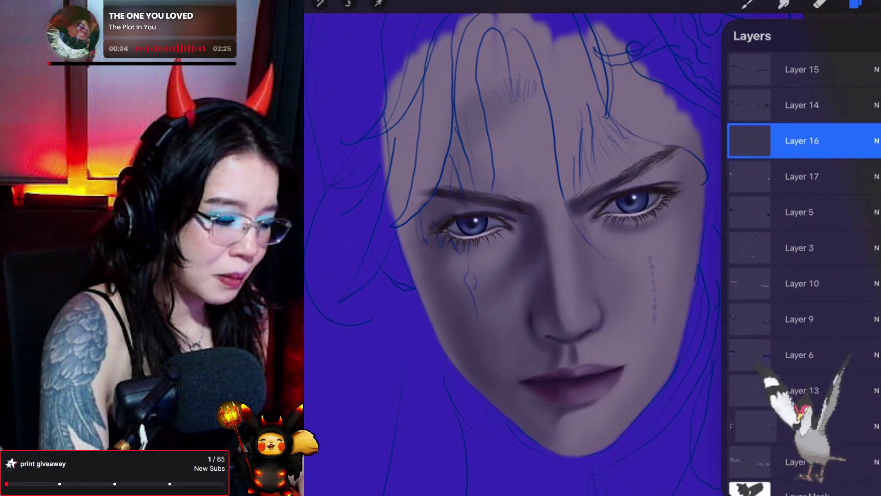
pyautogui.click(747, 4)
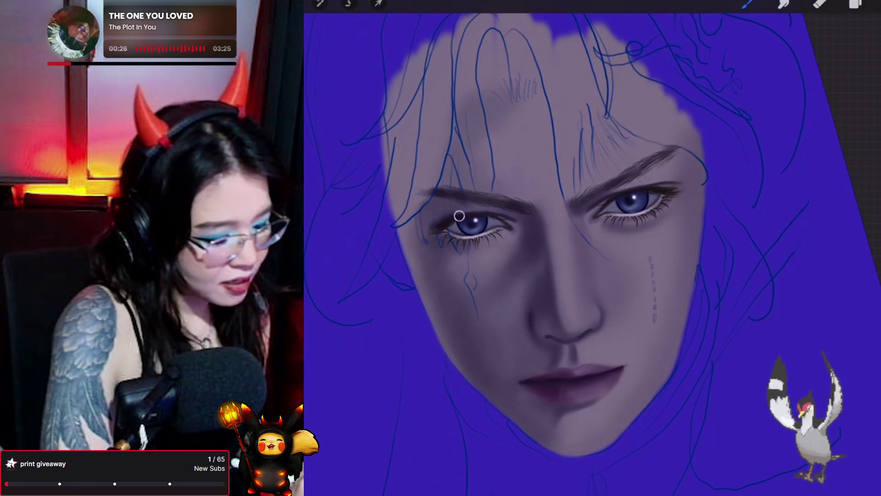
pyautogui.press('l')
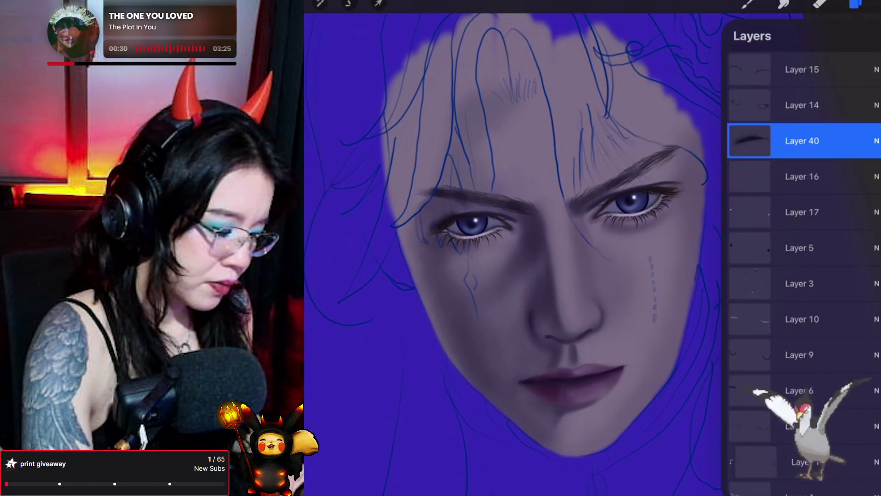
# Step: Turn the hidden layer back on so the darker shading around both eyes reappears
pyautogui.click(878, 390)
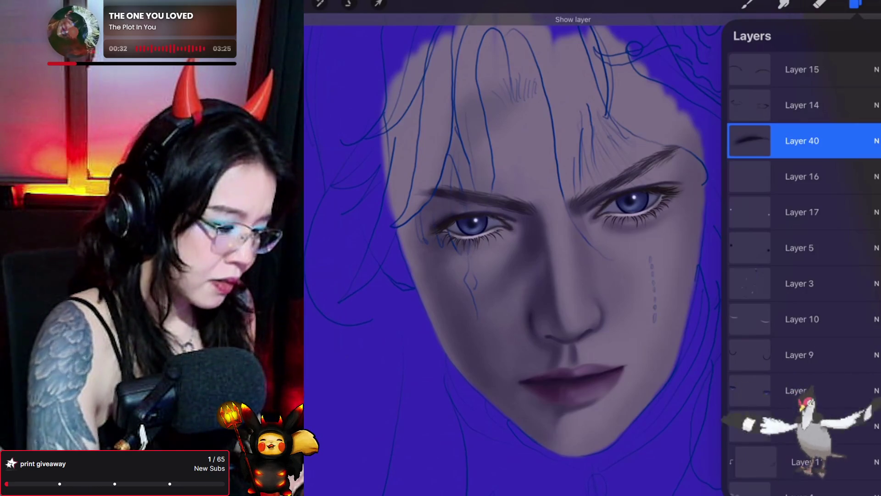
pyautogui.press('l')
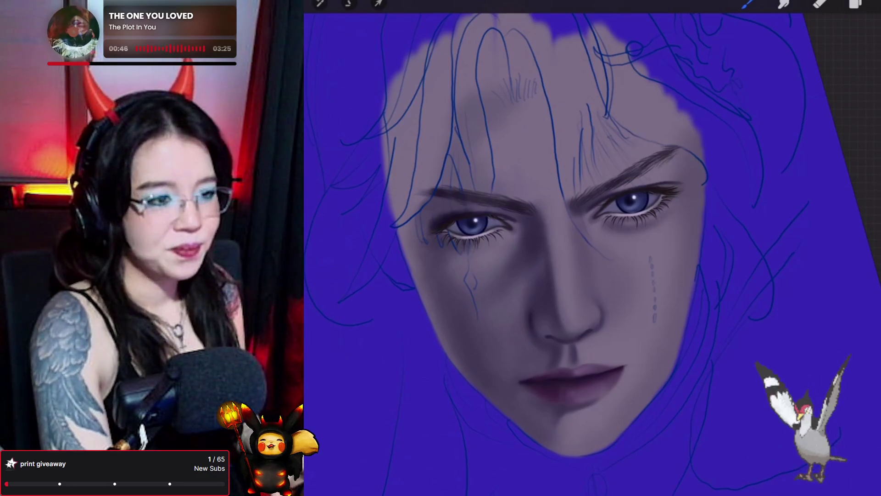
pyautogui.click(784, 4)
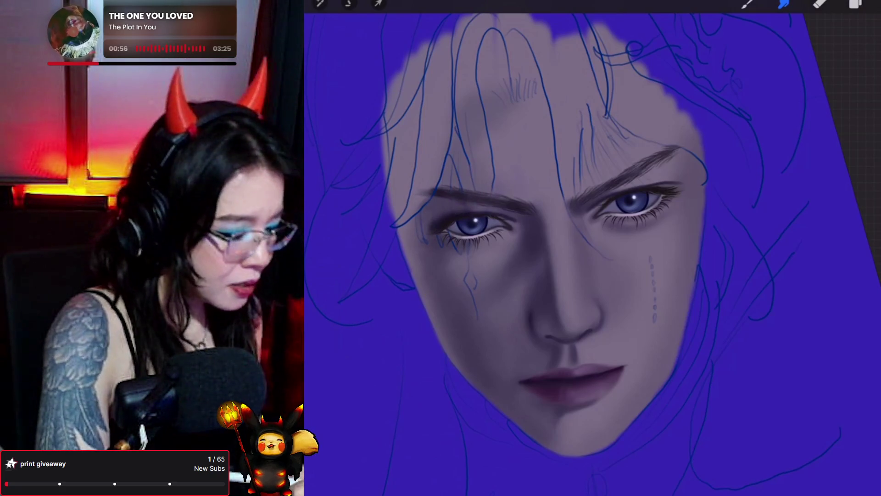
pyautogui.click(747, 4)
# Step: Pick a brush and continue painting detail strokes on the face
pyautogui.click(747, 3)
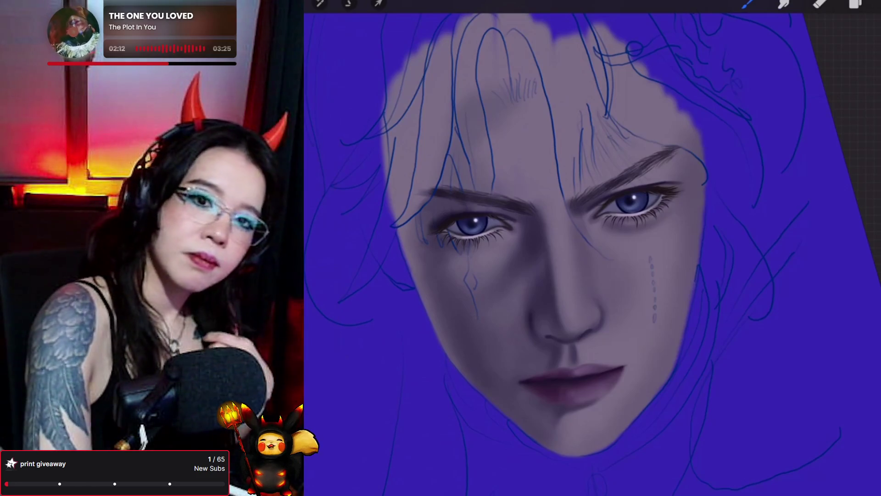
pyautogui.hotkey('ctrl', 'z')
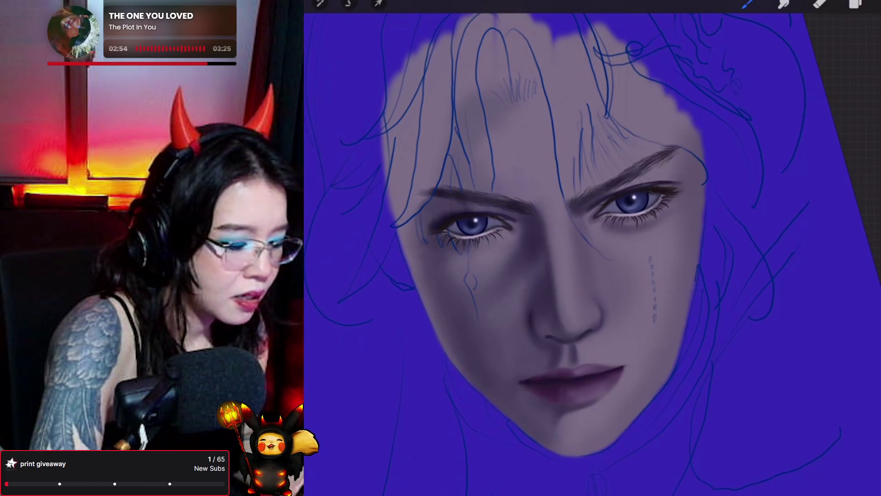
pyautogui.click(678, 203)
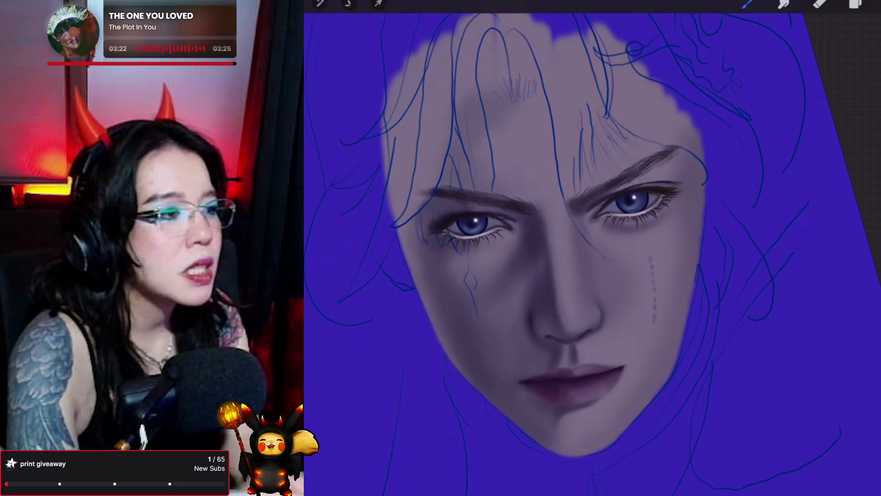
pyautogui.click(855, 4)
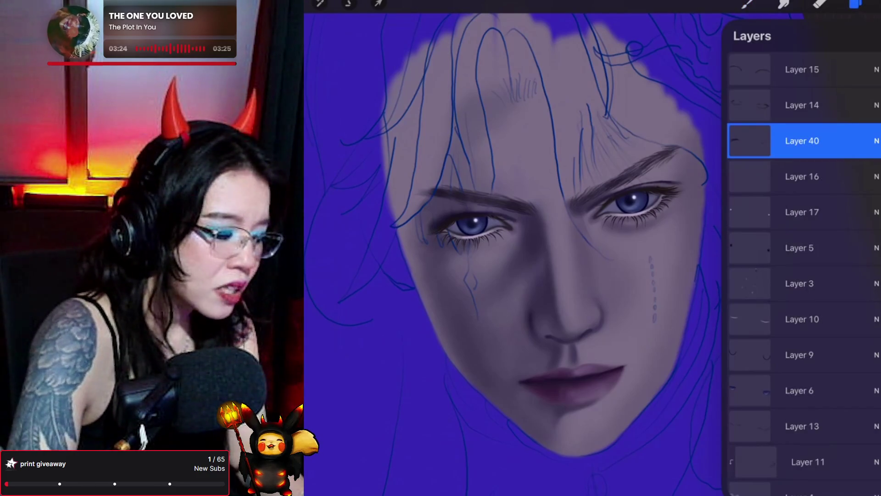
# Step: Add a new layer above Layer 39 and clip it to the layer below
pyautogui.scroll(-10, 803, 276)
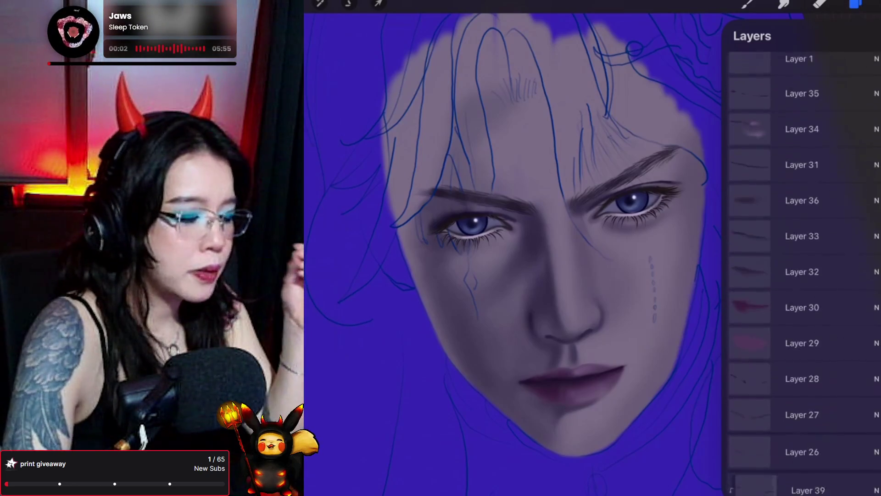
pyautogui.scroll(-10, 803, 275)
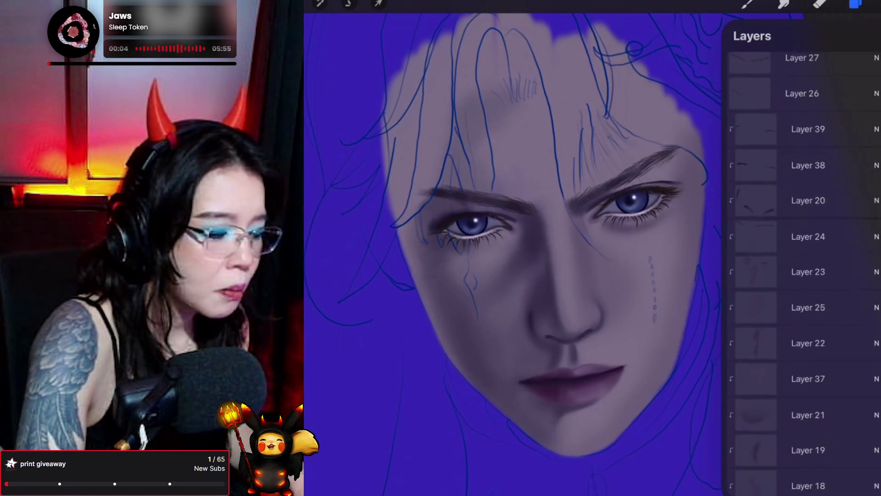
pyautogui.click(808, 129)
pyautogui.click(863, 36)
pyautogui.click(756, 129)
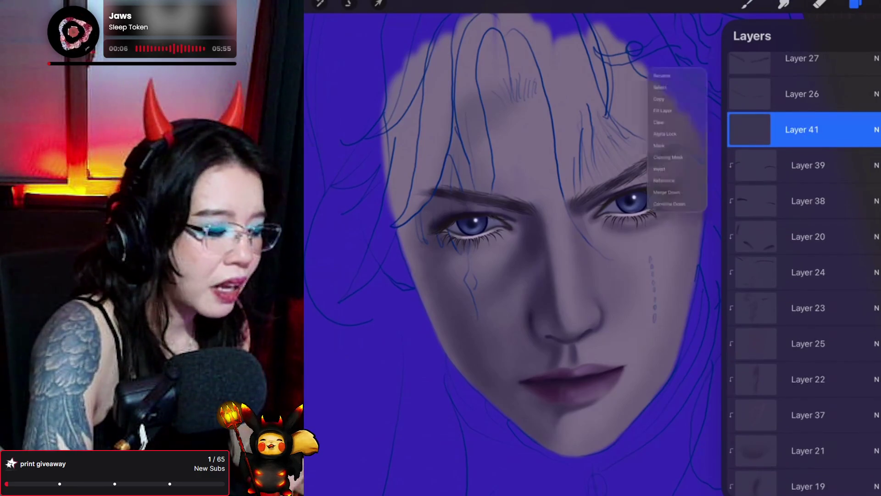
pyautogui.click(663, 172)
# Step: Eyedrop the skin tone between the eyes and check it in the colour picker
pyautogui.click(748, 3)
pyautogui.click(748, 4)
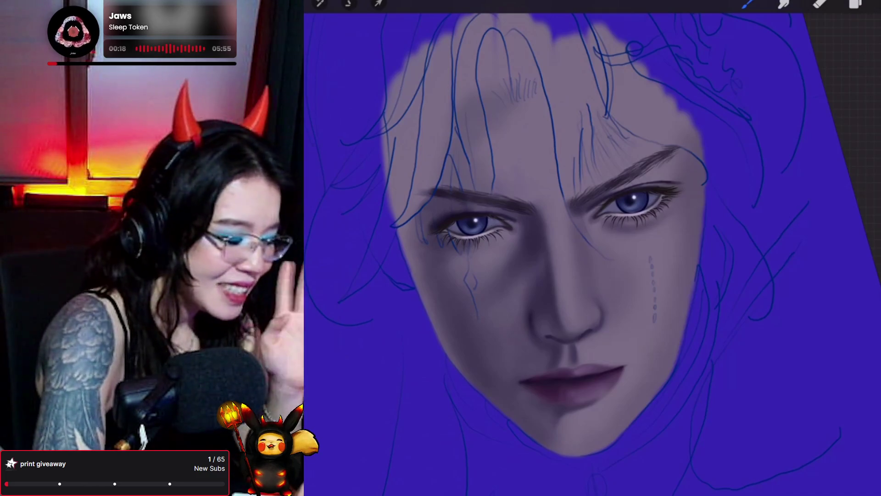
pyautogui.click(530, 208)
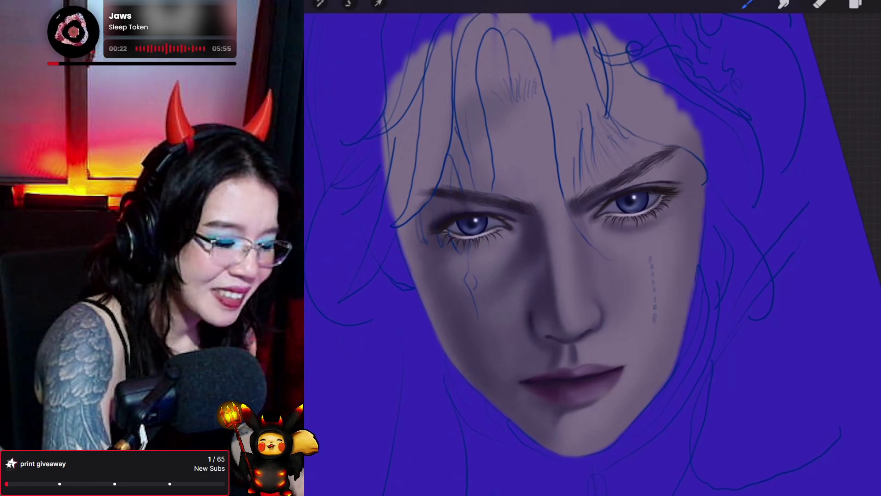
pyautogui.click(872, 4)
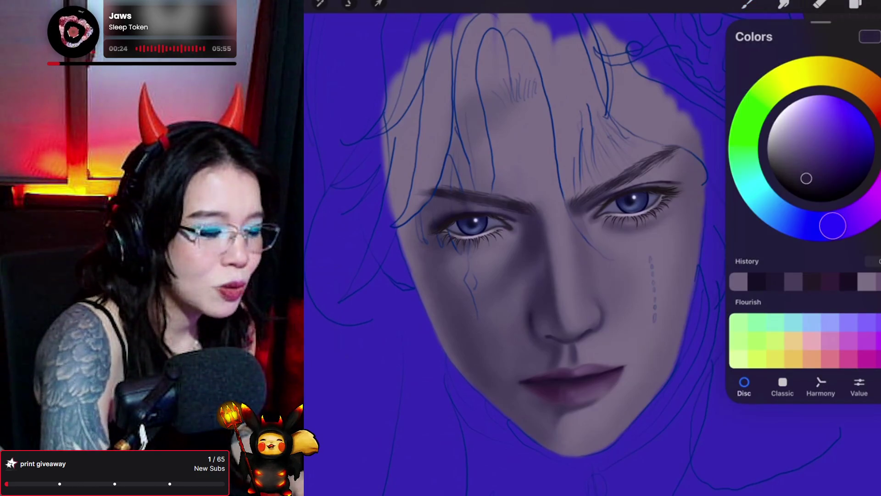
# Step: Paint the face shading with the sampled skin tone, undoing a stray stroke near the nose bridge
pyautogui.click(747, 3)
pyautogui.click(746, 4)
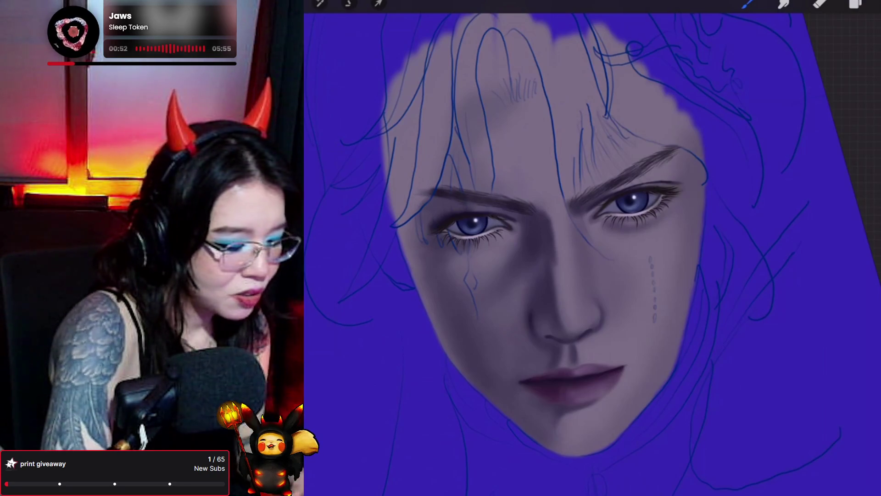
pyautogui.hotkey('ctrl', 'z')
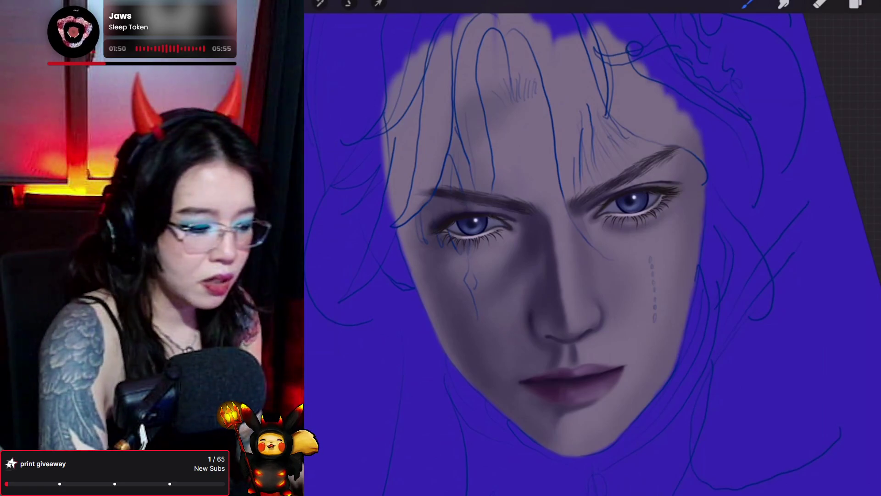
pyautogui.press('s')
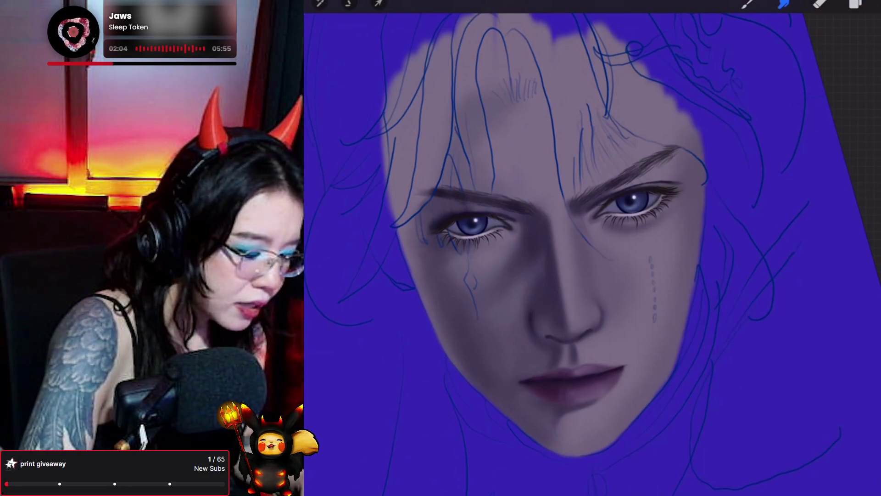
# Step: Paint the face with skin tone eyedropped between the eyes, then undo the last stroke
pyautogui.click(747, 4)
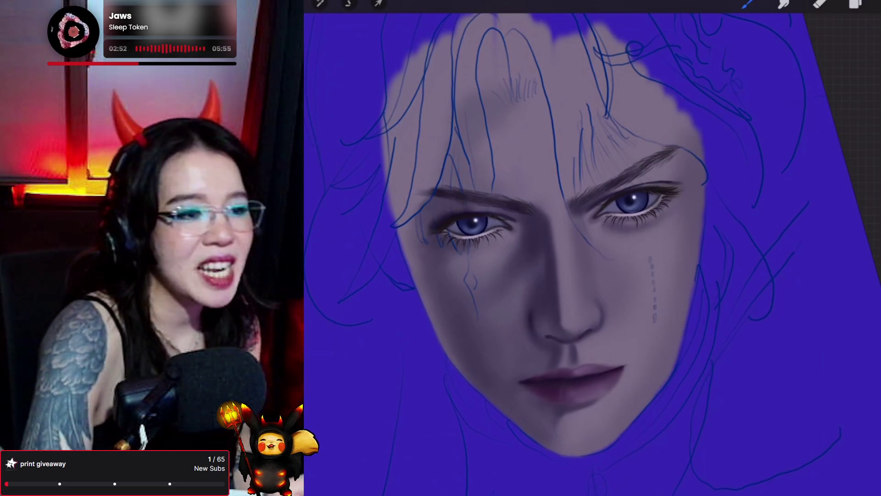
pyautogui.click(544, 216)
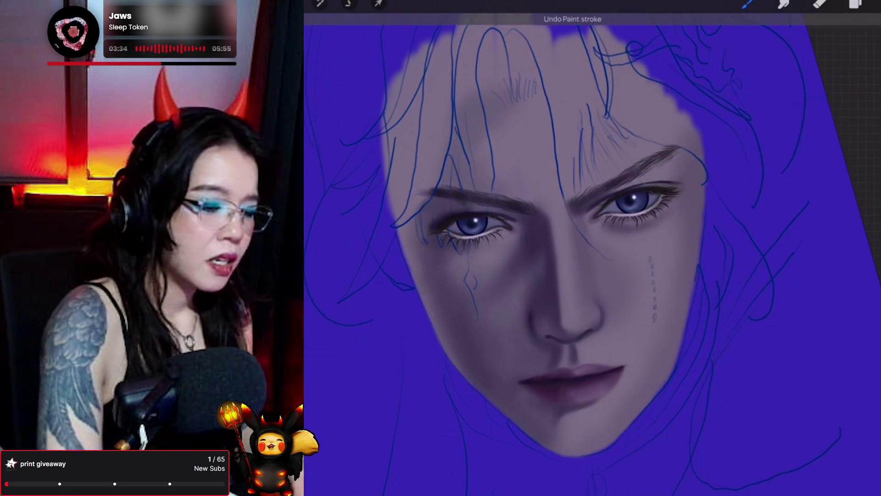
# Step: Alternate painting and smudging the skin around the nose and cheeks, then undo the last stroke
pyautogui.click(872, 4)
pyautogui.click(872, 4)
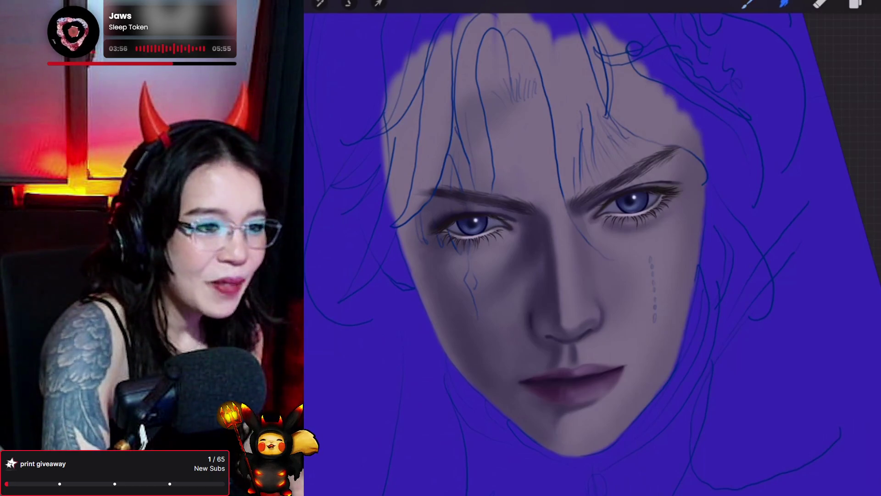
pyautogui.click(784, 3)
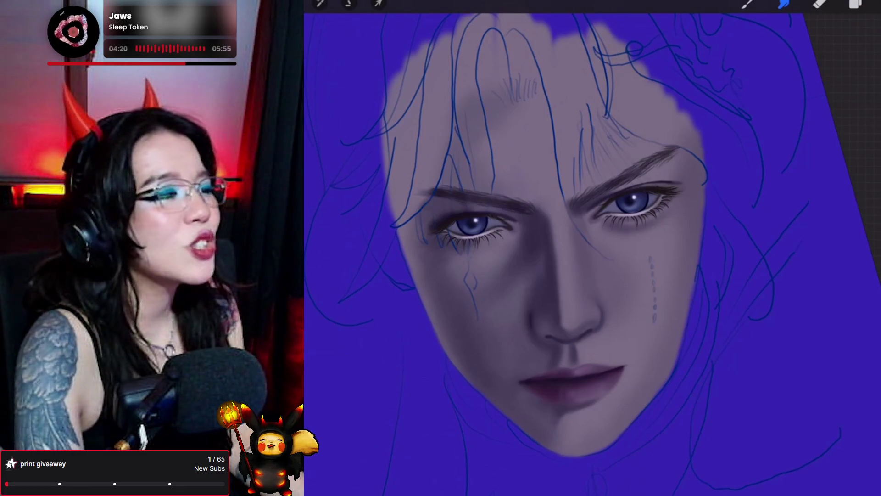
pyautogui.press('b')
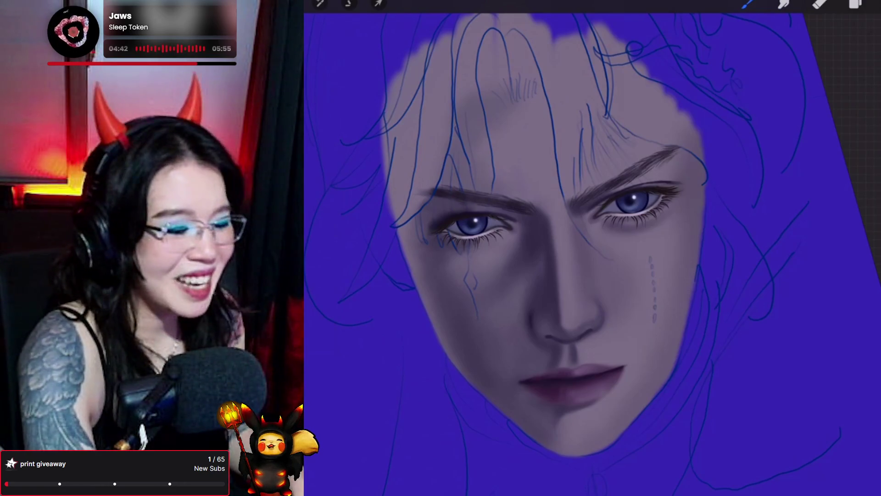
pyautogui.click(783, 4)
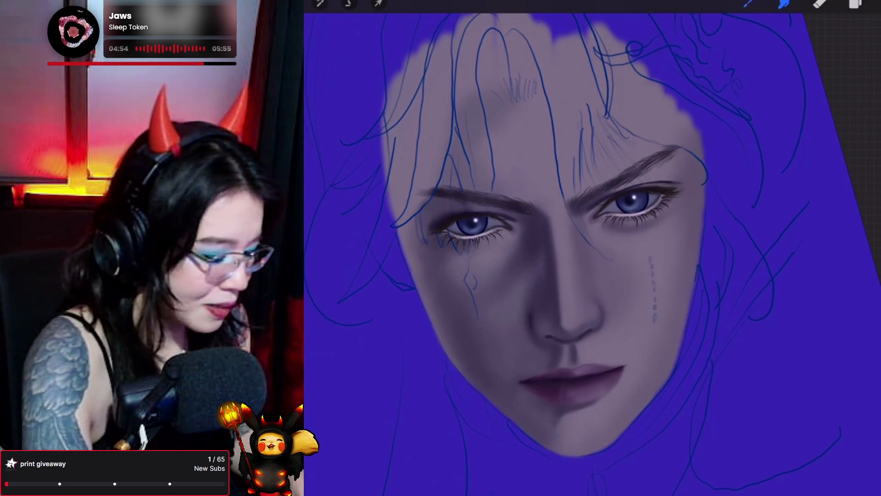
pyautogui.press('b')
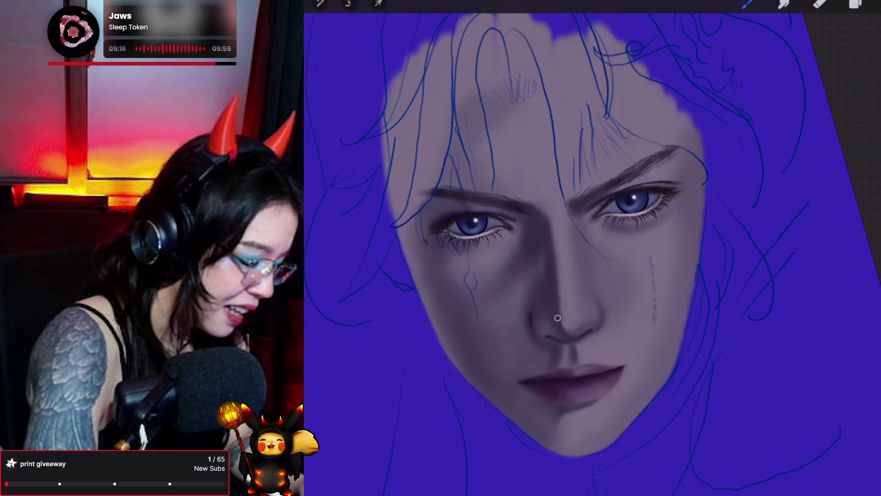
pyautogui.press('e')
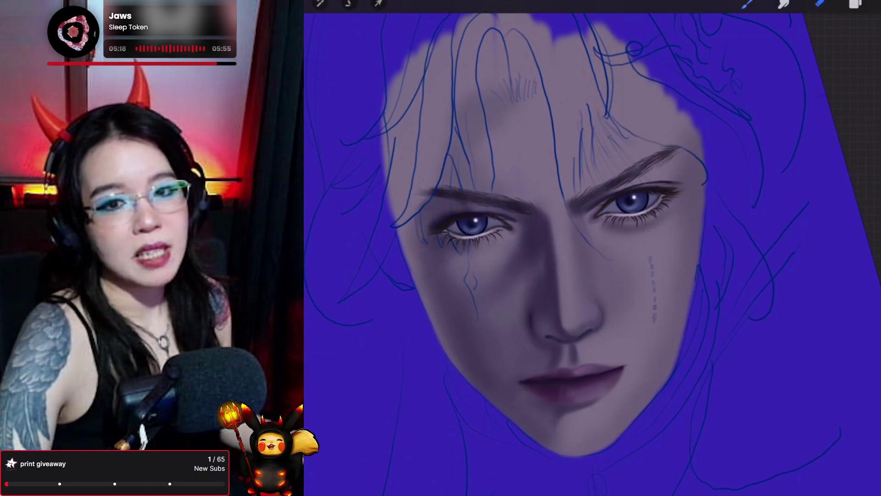
pyautogui.hotkey('ctrl', 'z')
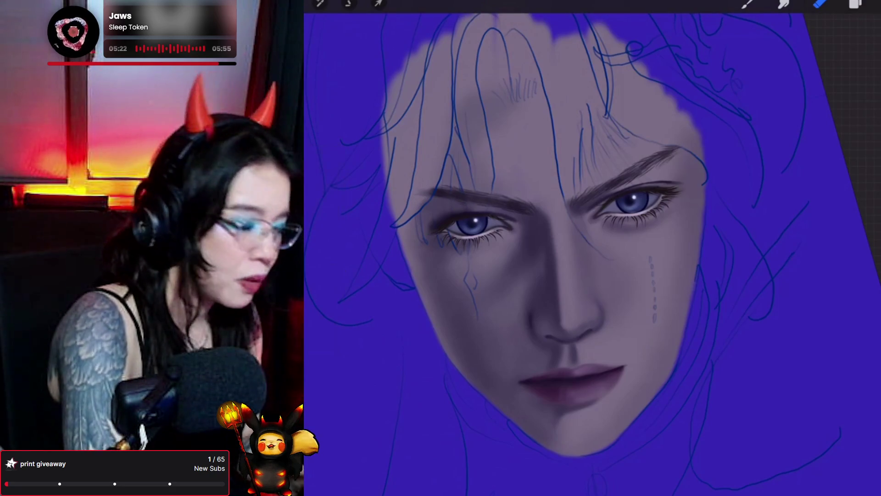
# Step: Smudge the skin shading around the nose and mid-face to soften transitions
pyautogui.click(747, 4)
pyautogui.click(747, 4)
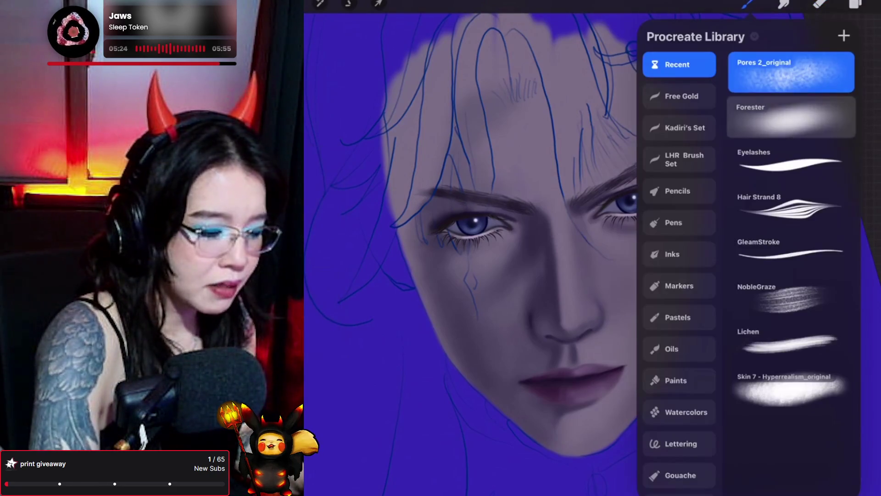
pyautogui.click(747, 4)
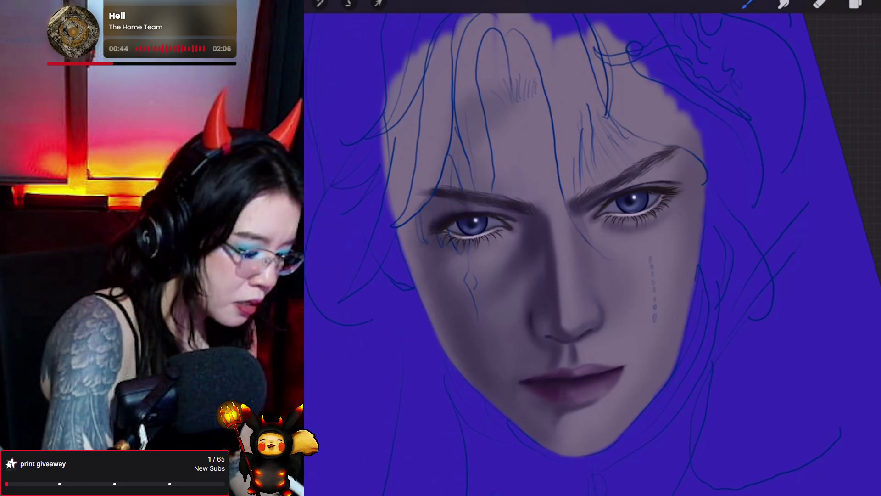
pyautogui.press('s')
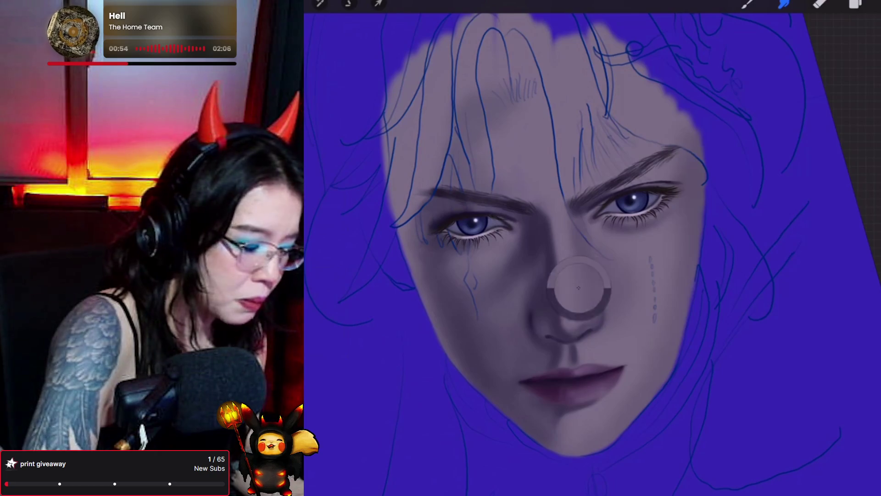
pyautogui.press('b')
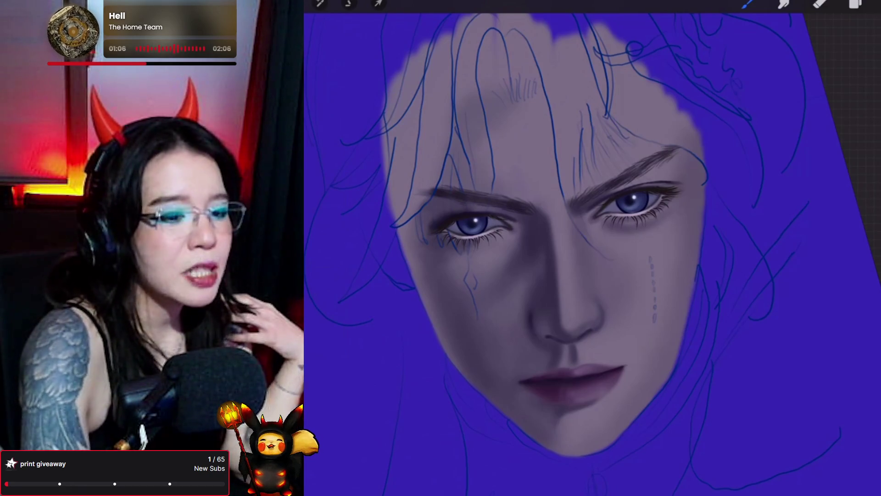
# Step: Add Layer 42 above Layer 41, clip it to the layer below, and choose the Forester brush
pyautogui.press('l')
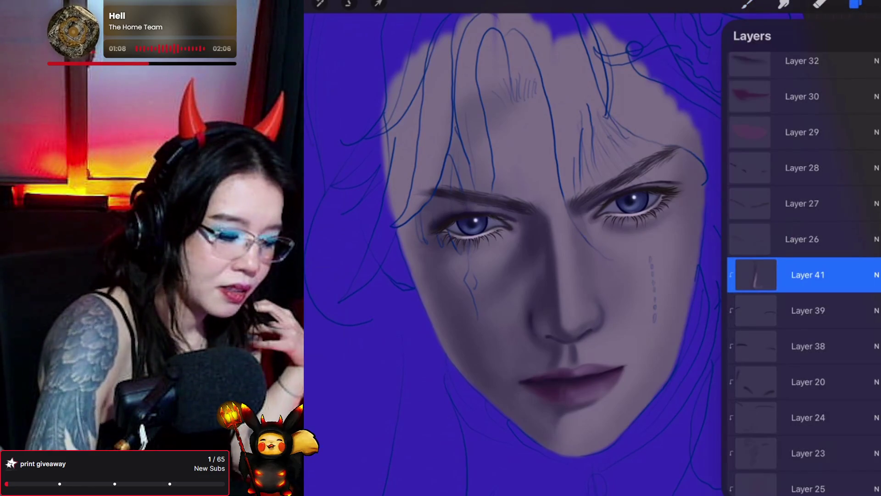
pyautogui.click(872, 36)
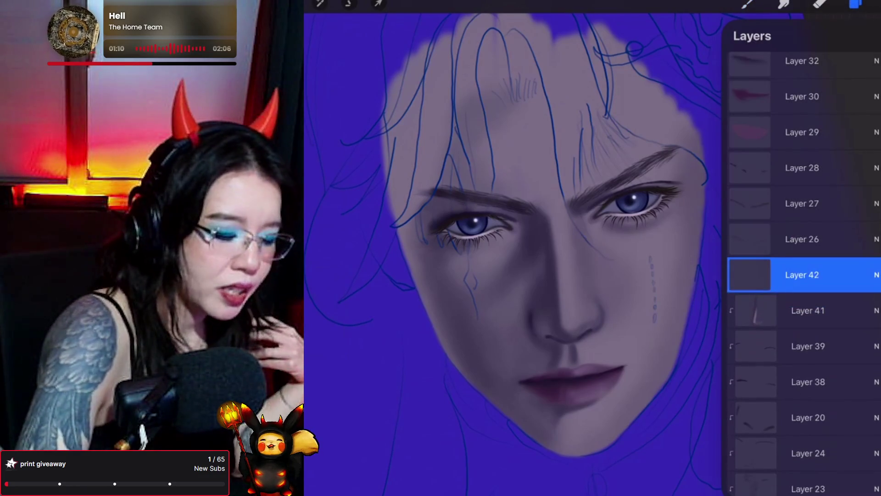
pyautogui.click(808, 274)
pyautogui.click(663, 303)
pyautogui.click(747, 4)
pyautogui.click(806, 118)
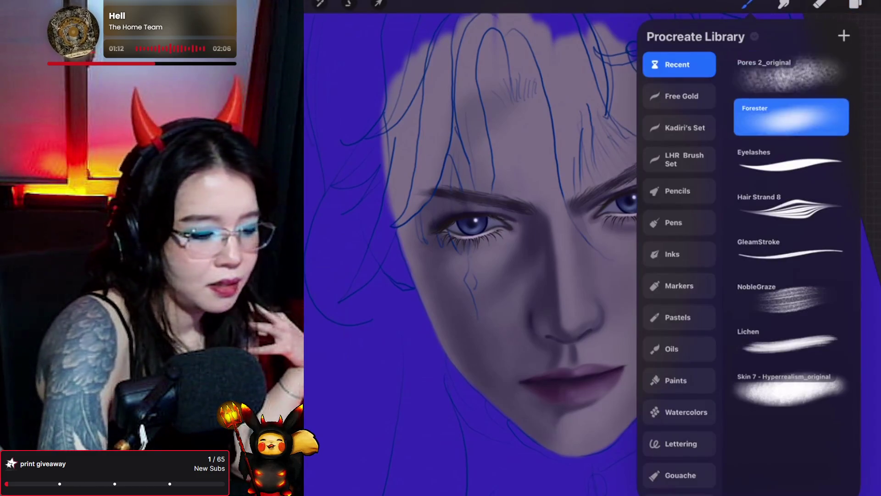
pyautogui.click(747, 4)
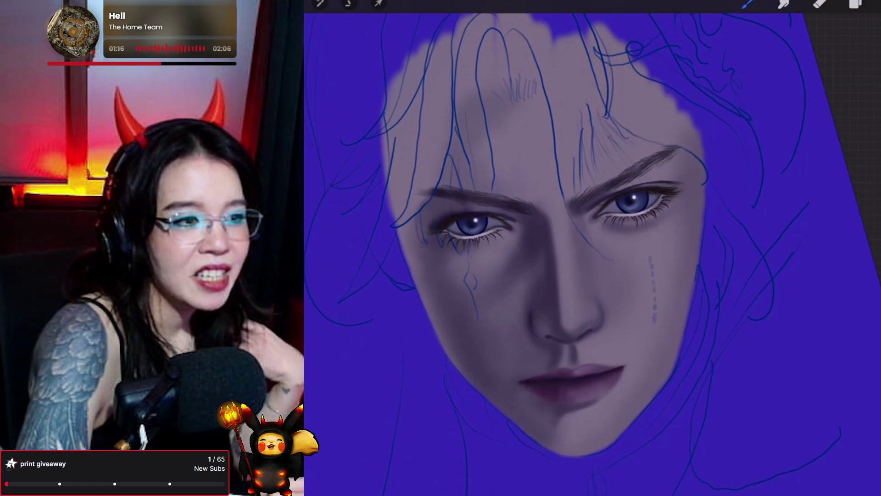
# Step: Sample the nose skin tone and shift it to a darker purple painting colour
pyautogui.click(545, 329)
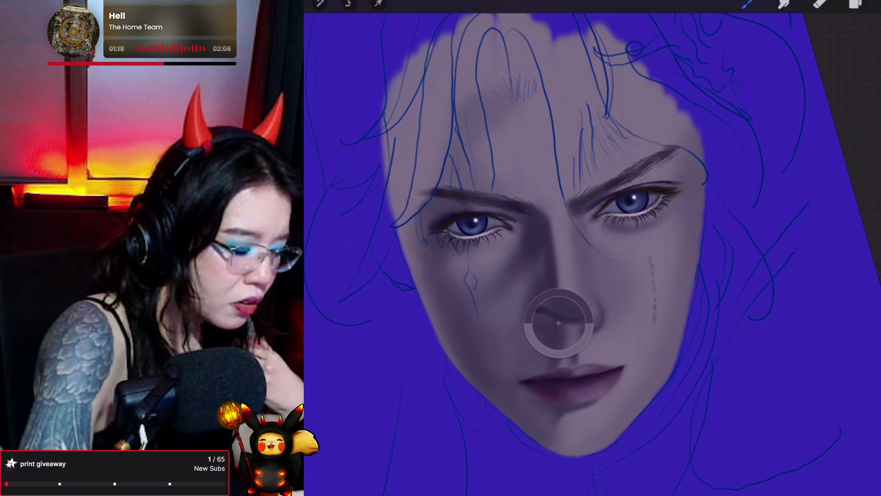
pyautogui.click(871, 5)
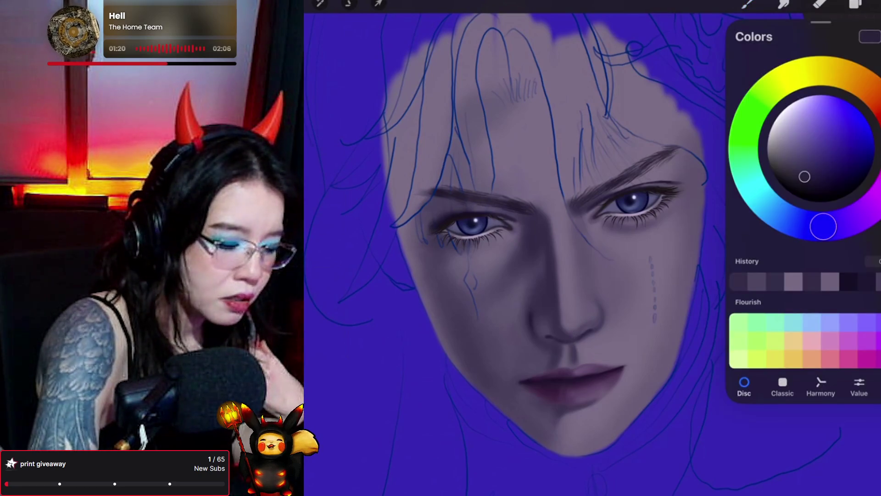
pyautogui.moveTo(804, 177); pyautogui.dragTo(813, 185)
pyautogui.click(748, 4)
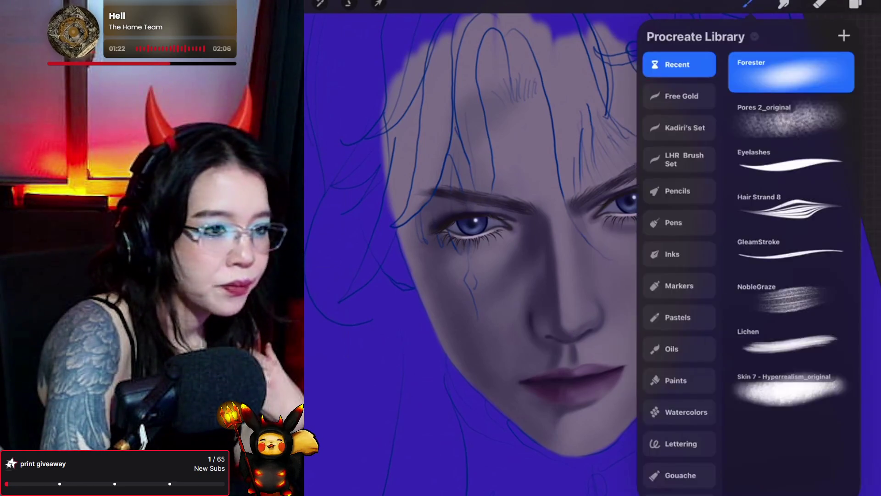
pyautogui.click(748, 5)
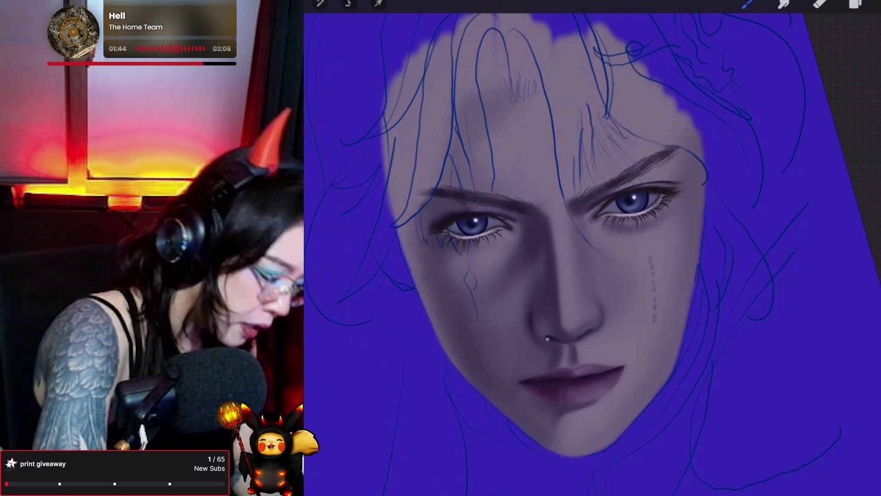
# Step: Lightly smudge the tear marks on the cheek, then select the Pores 2_original brush
pyautogui.press('s')
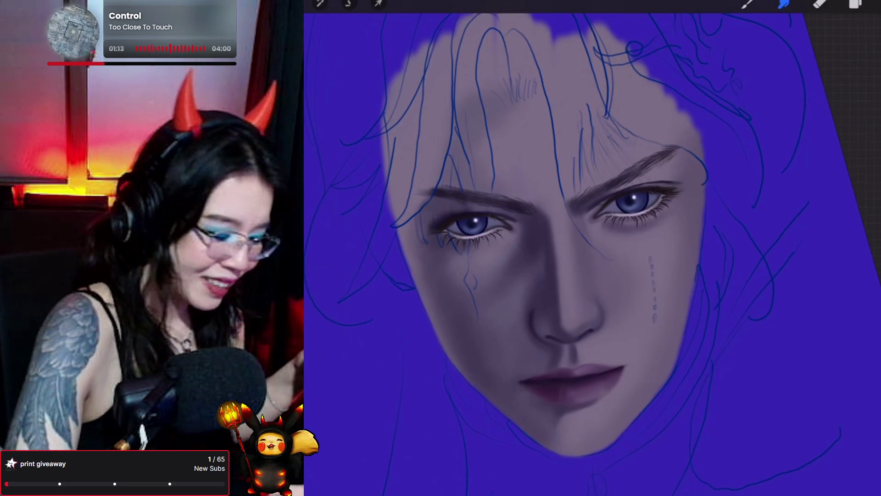
pyautogui.press('e')
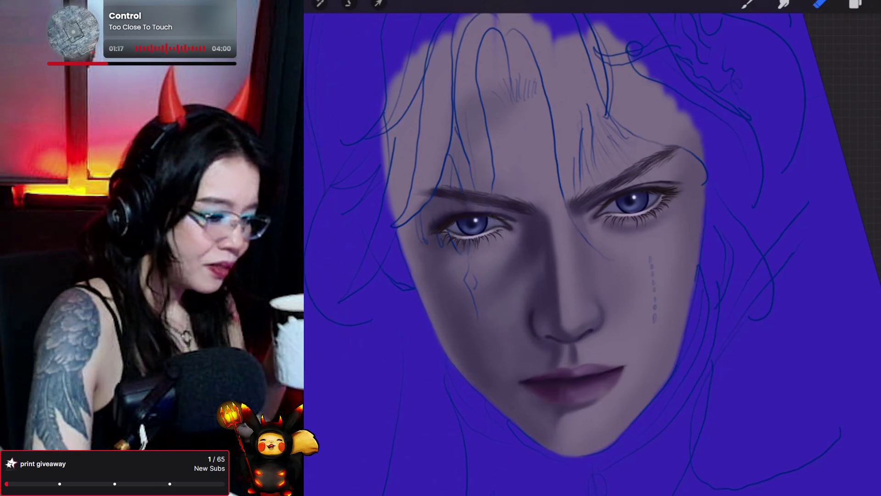
pyautogui.click(820, 3)
pyautogui.click(748, 4)
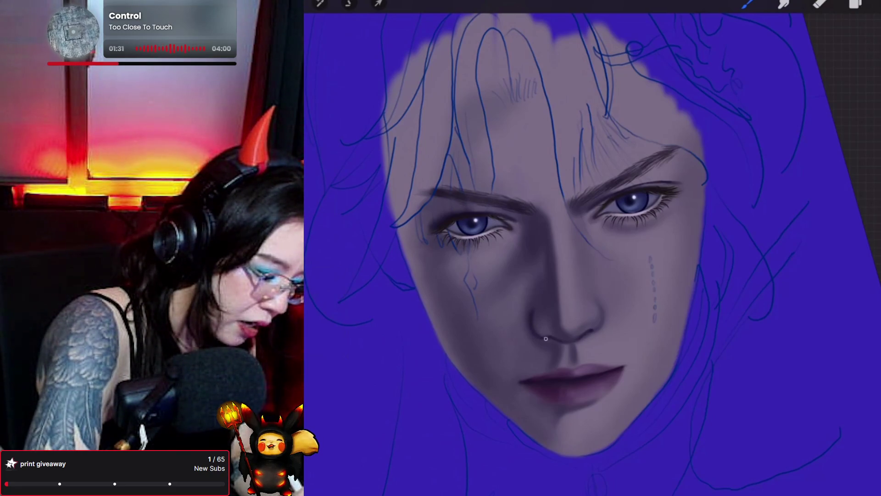
pyautogui.press('s')
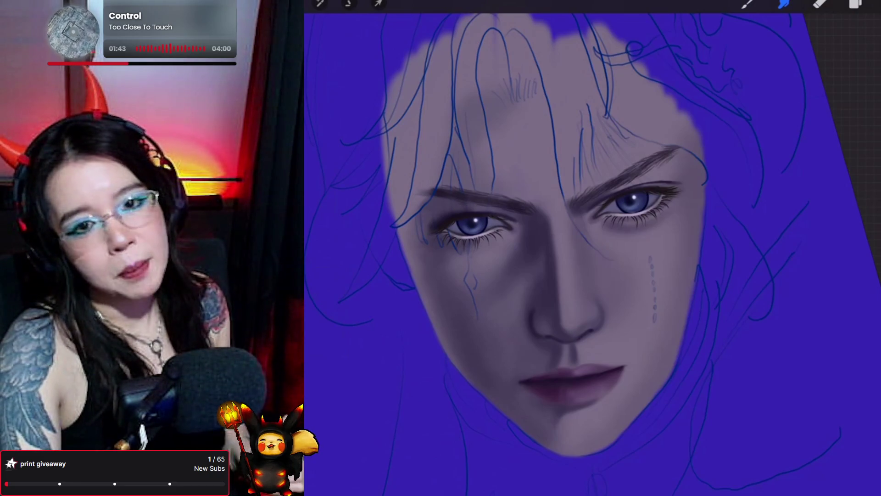
pyautogui.press('b')
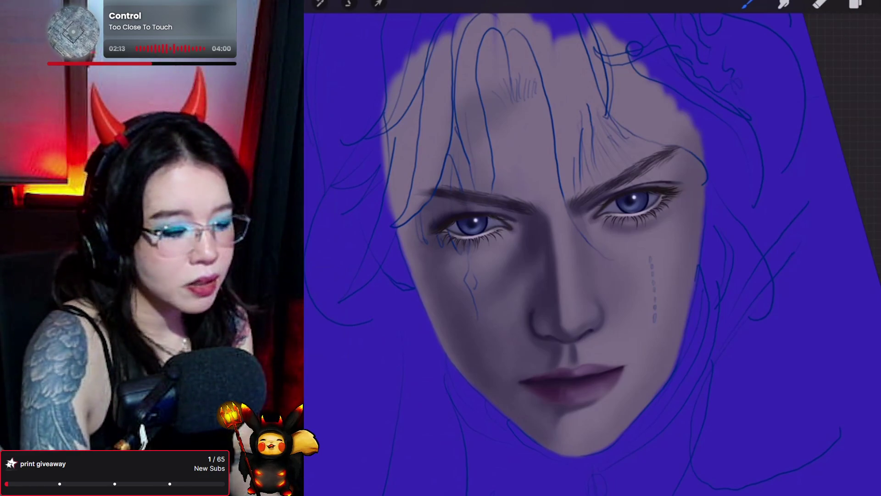
pyautogui.press('s')
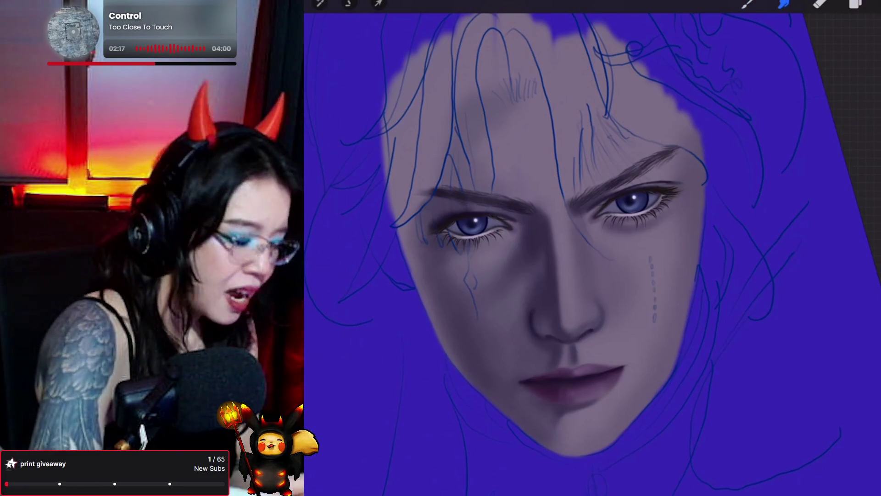
pyautogui.click(748, 4)
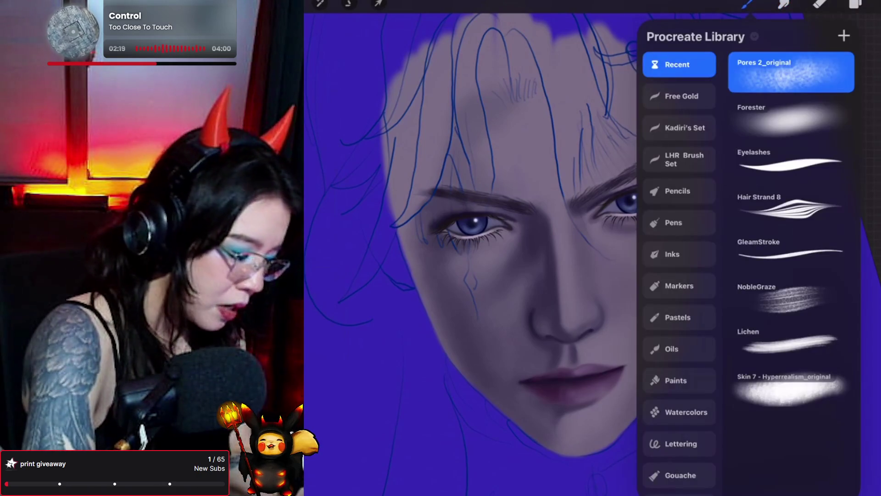
# Step: Dab Pores 2_original texture over the face skin, briefly smudging before returning to the brush
pyautogui.click(550, 340)
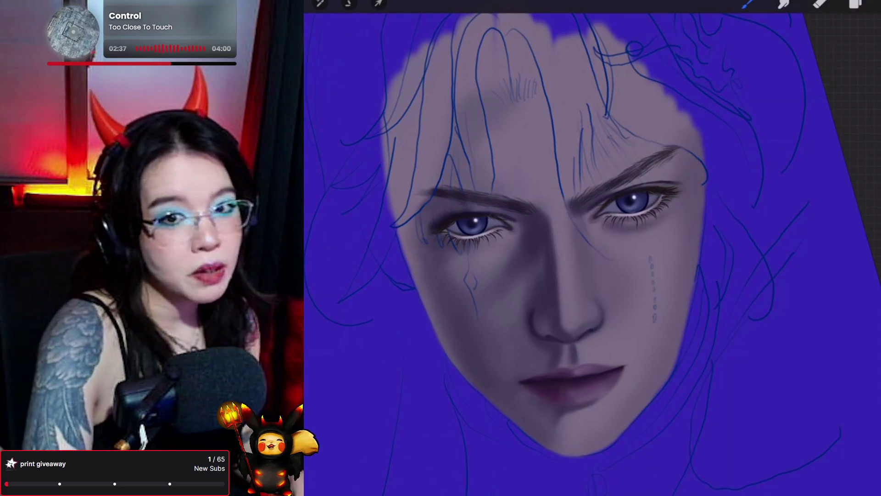
pyautogui.click(783, 4)
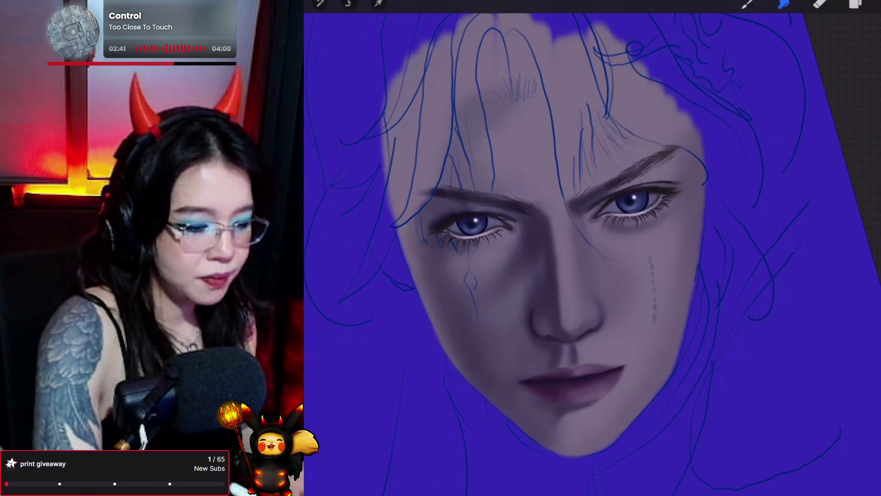
pyautogui.click(747, 3)
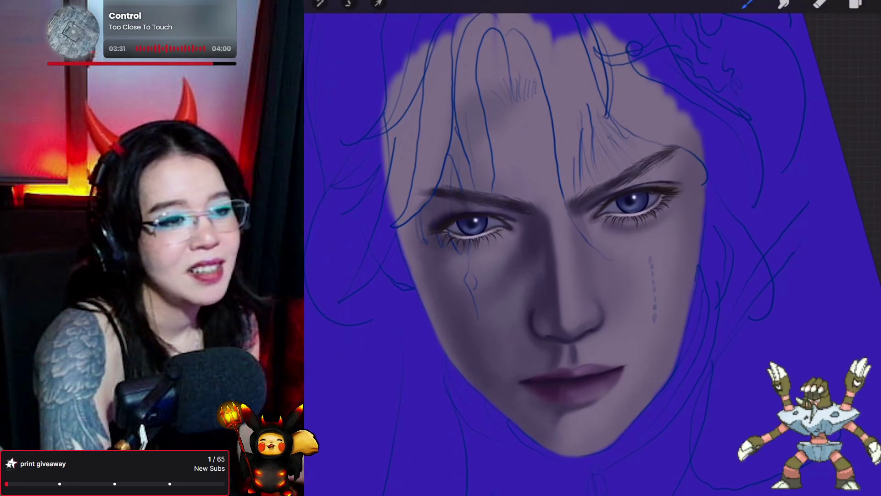
pyautogui.click(783, 3)
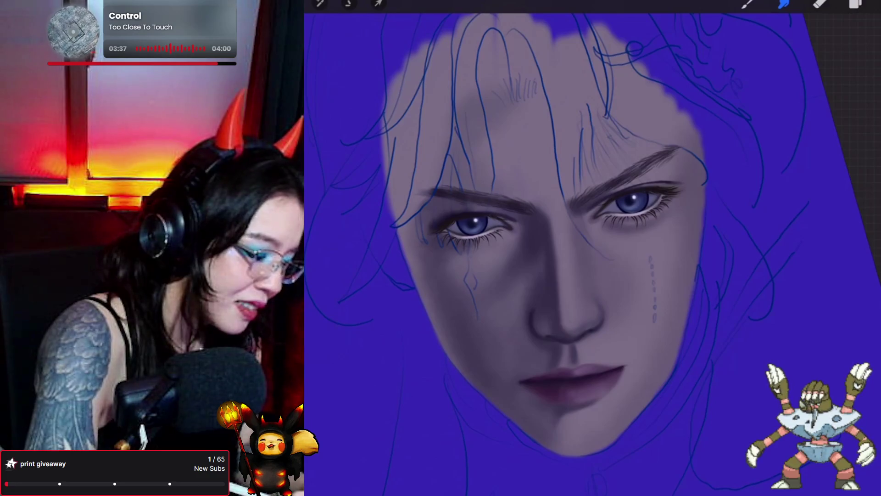
pyautogui.click(747, 4)
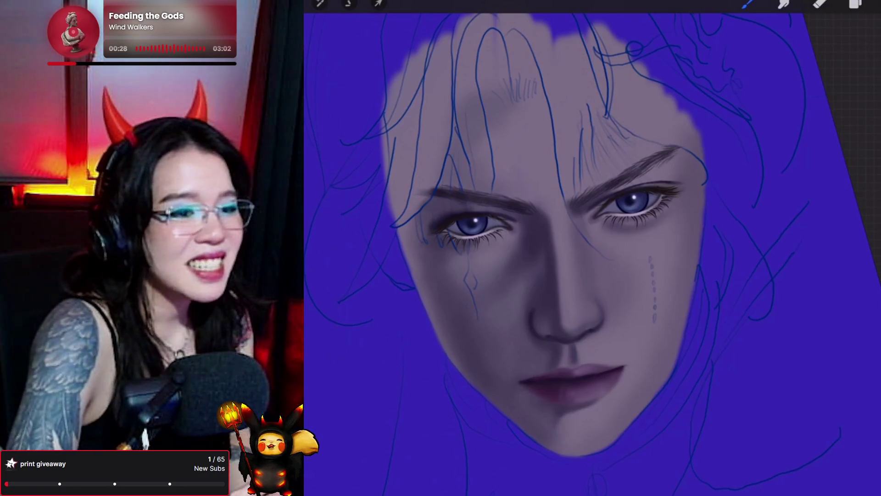
# Step: Make Layer 21 the active layer
pyautogui.click(855, 3)
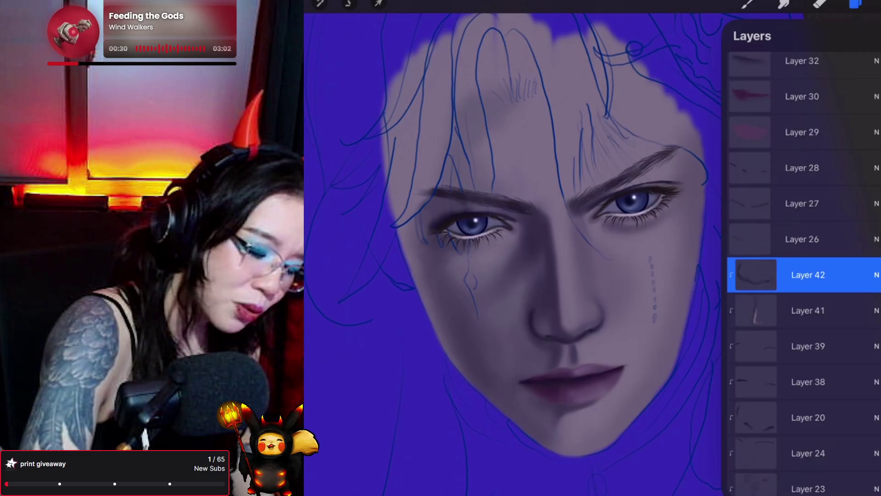
pyautogui.scroll(-7, 803, 276)
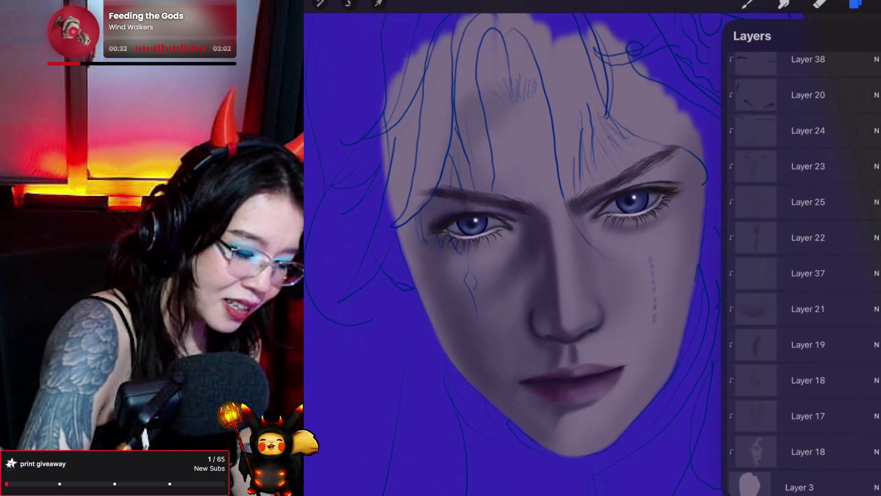
pyautogui.click(807, 237)
pyautogui.click(808, 309)
# Step: Keep Pores 2_original and sample a muted skin tone from just above the upper lip
pyautogui.click(748, 4)
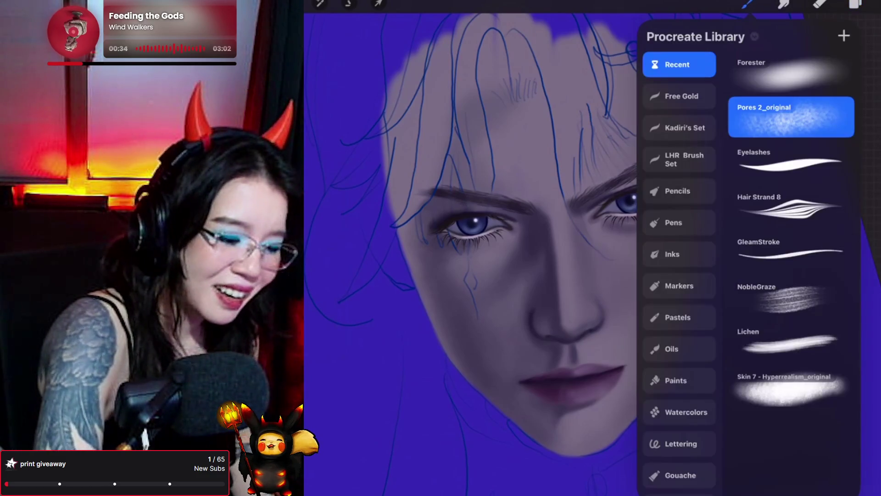
pyautogui.click(747, 4)
pyautogui.moveTo(535, 335)
pyautogui.mouseDown()
pyautogui.moveTo(528, 330)
pyautogui.moveTo(565, 328)
pyautogui.mouseUp()
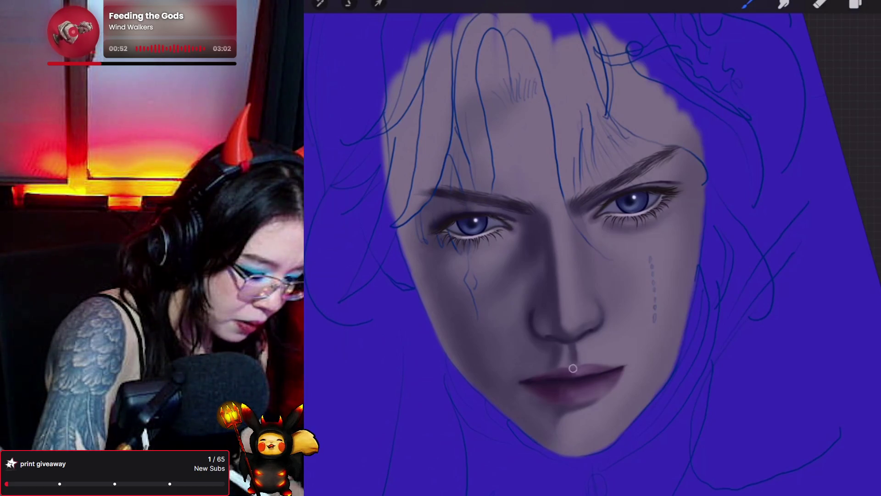
pyautogui.scroll(-1, 572, 368)
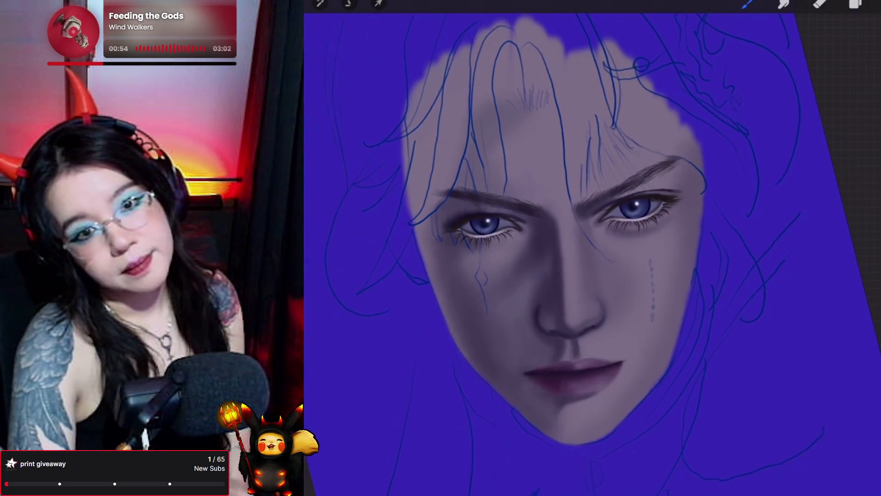
# Step: Confirm that Layer 21 is still the active layer
pyautogui.scroll(1, 573, 230)
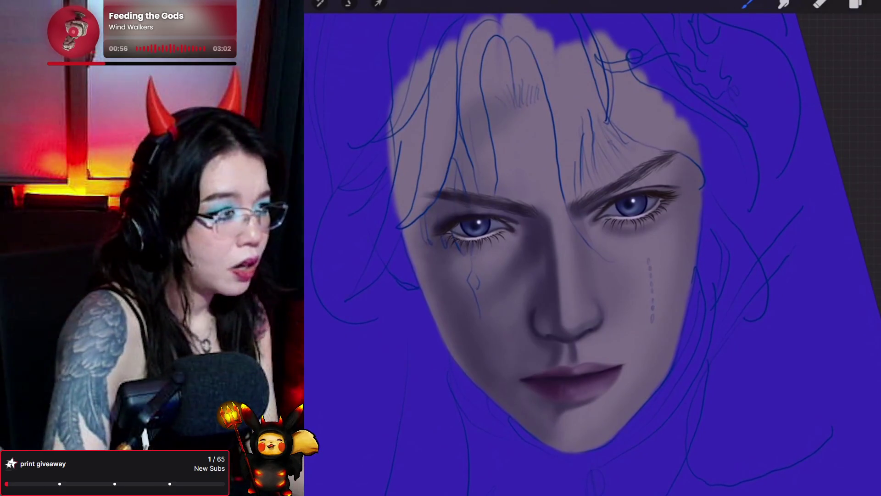
pyautogui.click(855, 4)
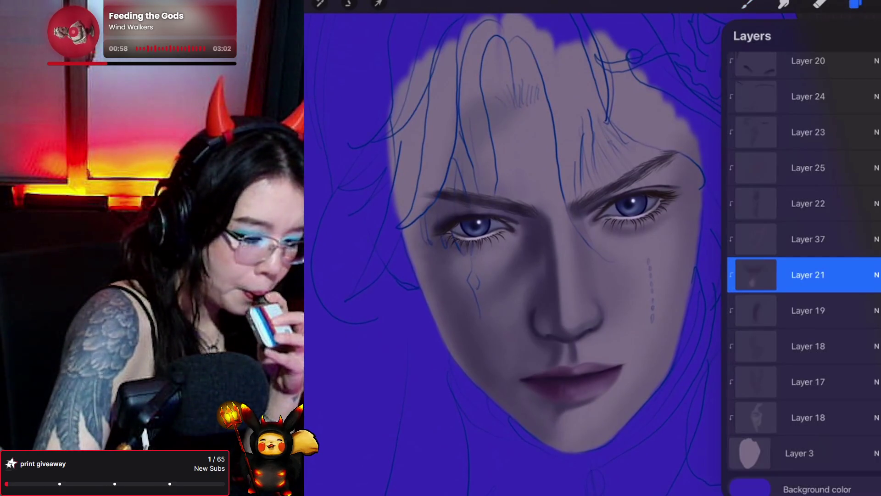
pyautogui.scroll(1, 803, 275)
pyautogui.click(748, 3)
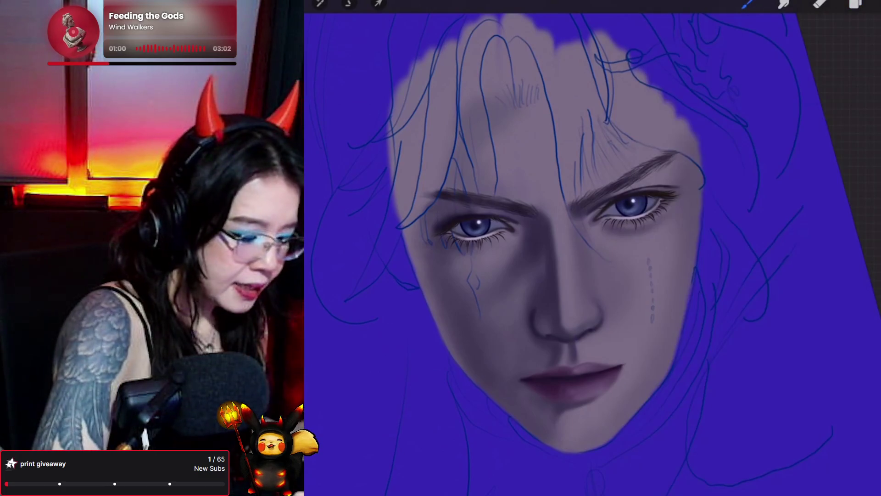
# Step: Sample a lower-cheek skin tone and paint faint hair strands across the forehead
pyautogui.click(523, 236)
pyautogui.moveTo(523, 237); pyautogui.dragTo(513, 255)
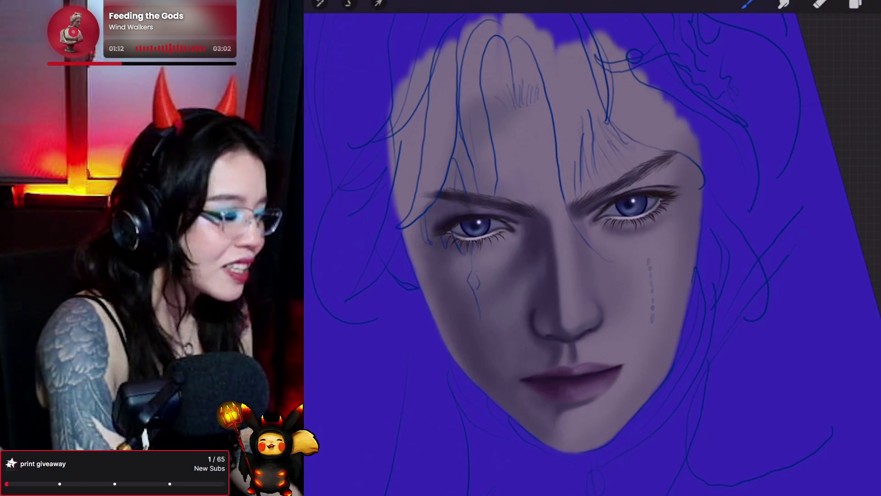
pyautogui.moveTo(518, 104)
pyautogui.mouseDown()
pyautogui.moveTo(505, 102)
pyautogui.moveTo(521, 112)
pyautogui.moveTo(540, 75)
pyautogui.moveTo(545, 122)
pyautogui.moveTo(557, 92)
pyautogui.moveTo(554, 137)
pyautogui.moveTo(547, 92)
pyautogui.moveTo(535, 138)
pyautogui.moveTo(553, 124)
pyautogui.moveTo(549, 89)
pyautogui.moveTo(554, 128)
pyautogui.moveTo(569, 108)
pyautogui.moveTo(566, 91)
pyautogui.moveTo(553, 122)
pyautogui.moveTo(537, 108)
pyautogui.moveTo(543, 89)
pyautogui.moveTo(535, 143)
pyautogui.mouseUp()
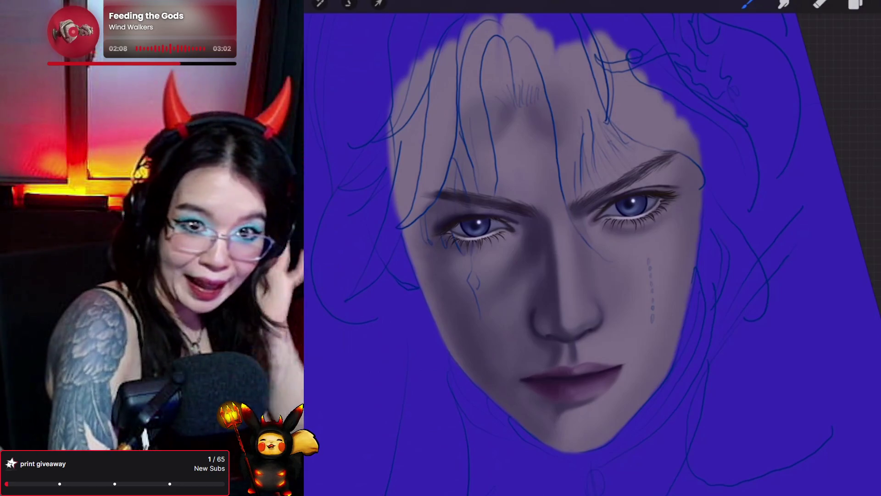
# Step: Bring up the Brush Library, with Pores 2_original still the current brush
pyautogui.click(748, 4)
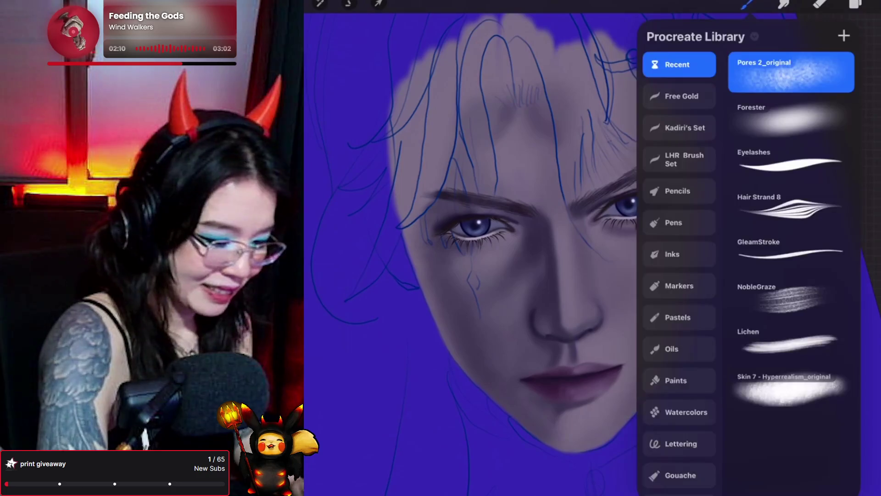
# Step: Close the Brush Library and add Layer 43 directly above Layer 21
pyautogui.click(748, 4)
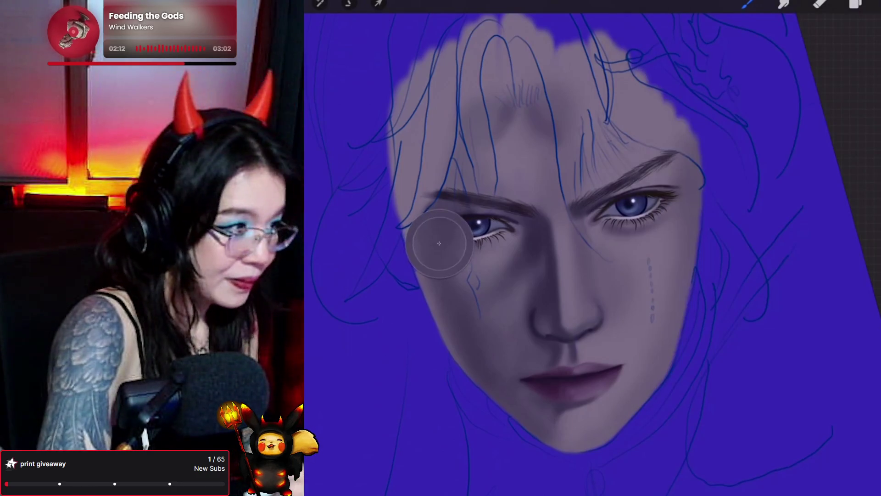
pyautogui.moveTo(334, 153)
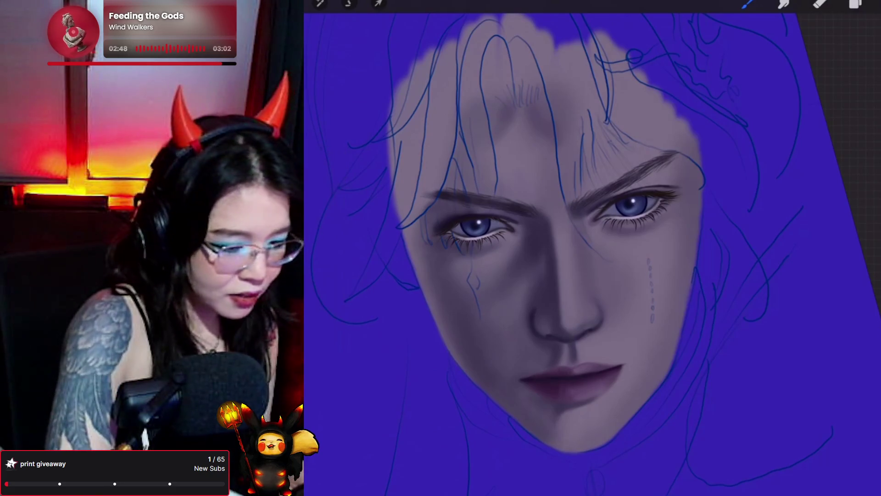
pyautogui.click(856, 4)
pyautogui.click(869, 35)
pyautogui.click(855, 3)
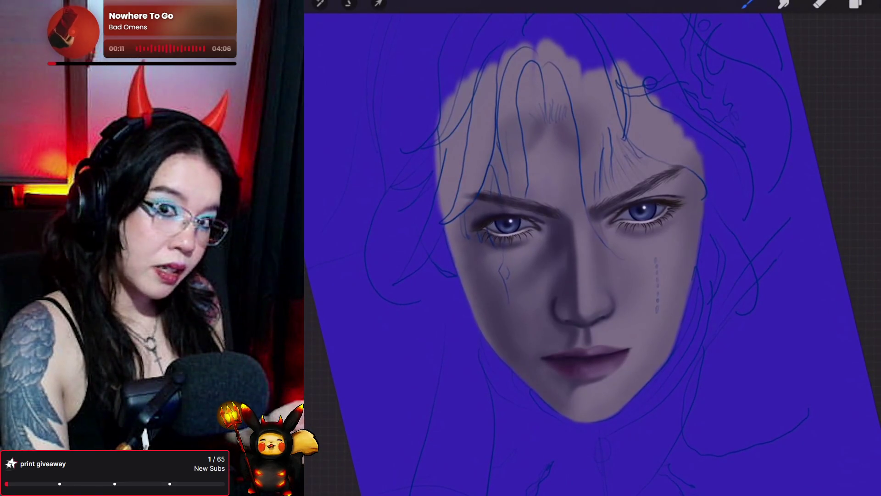
# Step: Select Layer 15 and add a new Layer 44 at the top of the stack
pyautogui.click(855, 3)
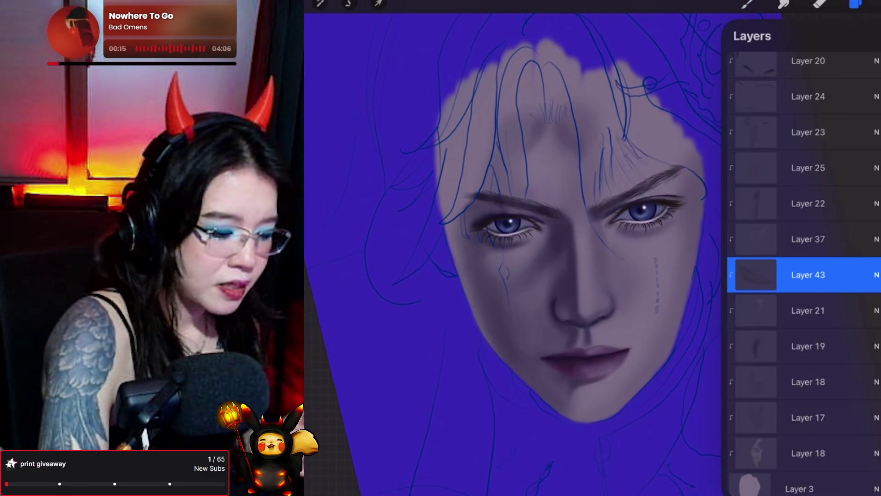
pyautogui.scroll(-15, 803, 266)
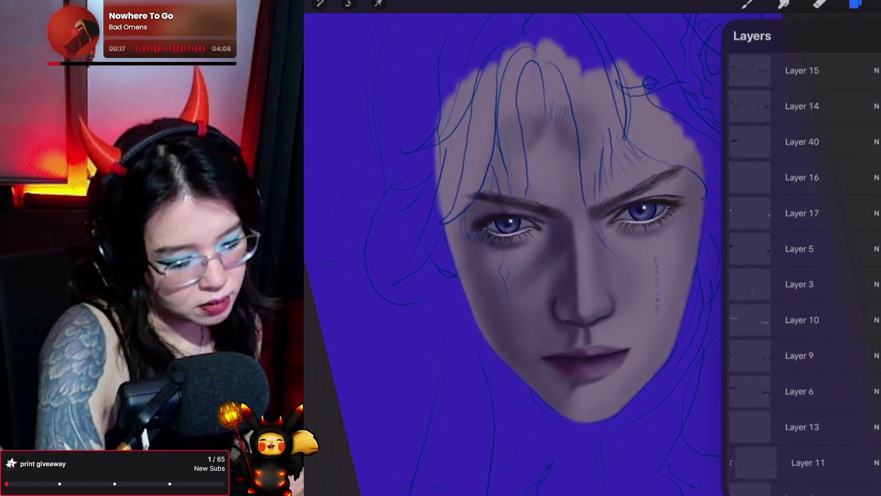
pyautogui.click(801, 70)
pyautogui.click(872, 36)
# Step: Choose the Hair Strand 8 brush
pyautogui.click(747, 4)
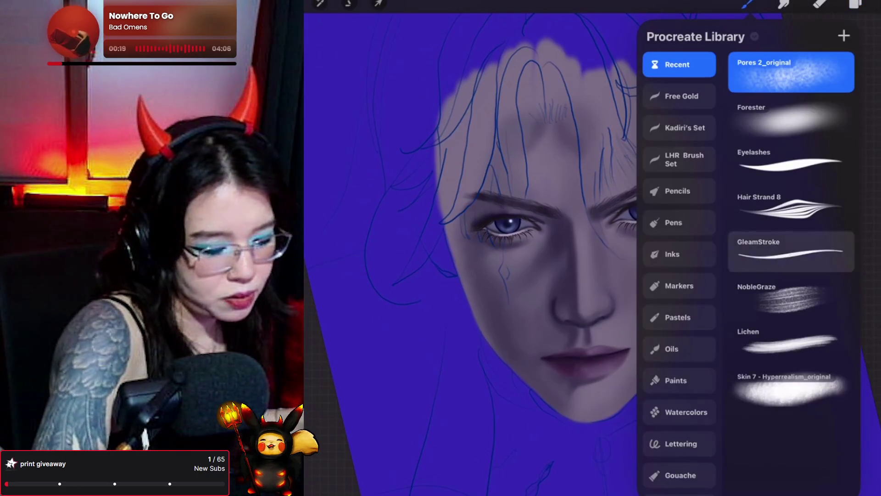
pyautogui.click(790, 206)
pyautogui.click(747, 4)
# Step: Briefly reveal the dark-marks layer, sample a hair colour from the top, then hide it
pyautogui.click(856, 4)
pyautogui.scroll(-2, 804, 266)
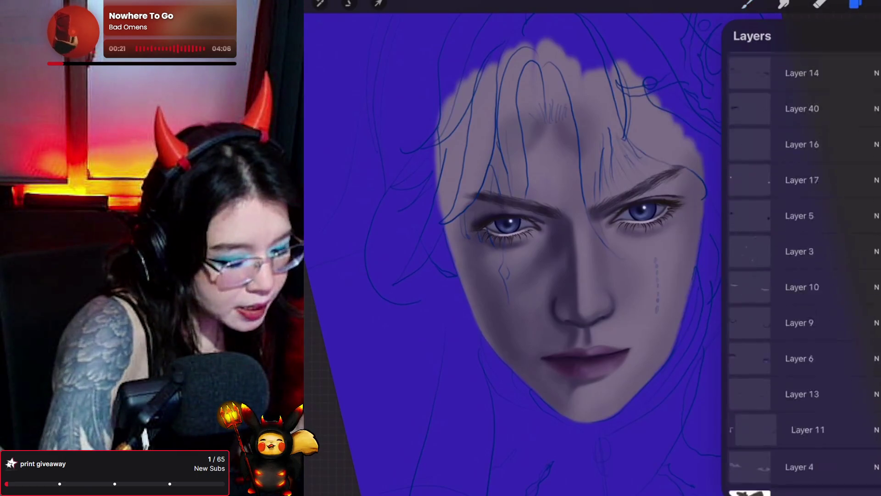
pyautogui.scroll(-1, 803, 267)
pyautogui.moveTo(617, 32); pyautogui.dragTo(647, 78)
pyautogui.click(544, 166)
pyautogui.click(526, 276)
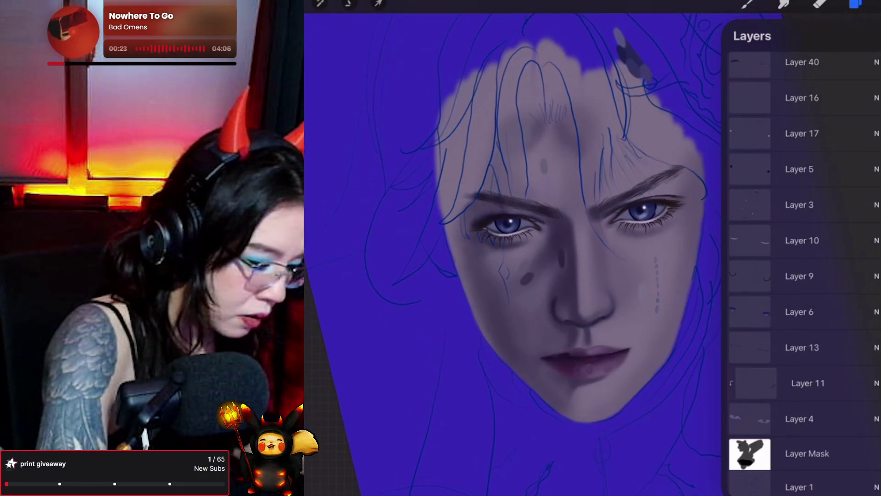
pyautogui.click(634, 48)
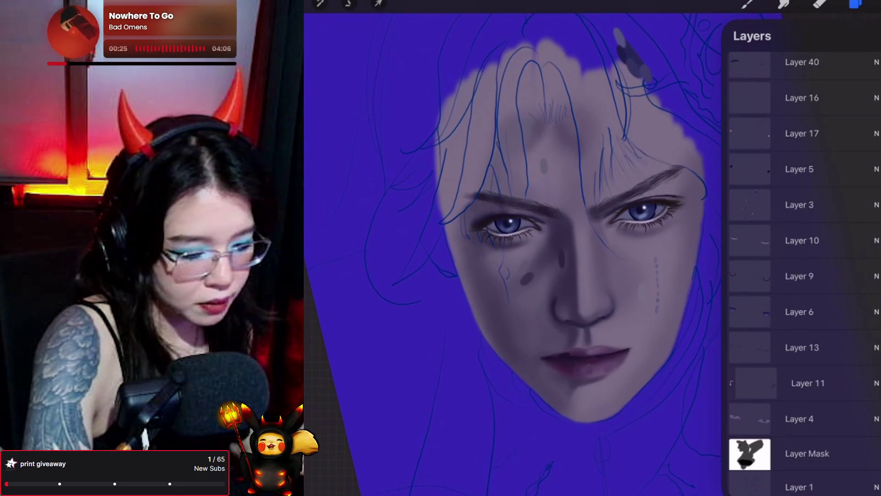
pyautogui.click(872, 36)
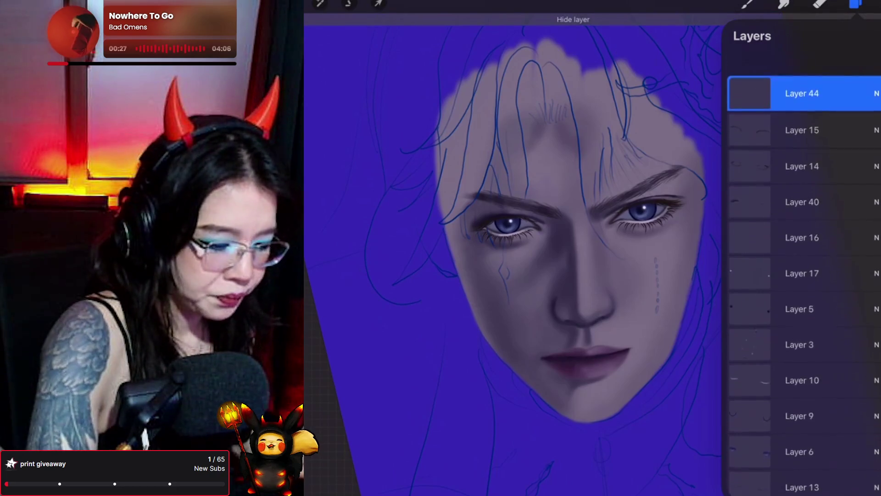
pyautogui.click(748, 4)
pyautogui.click(748, 3)
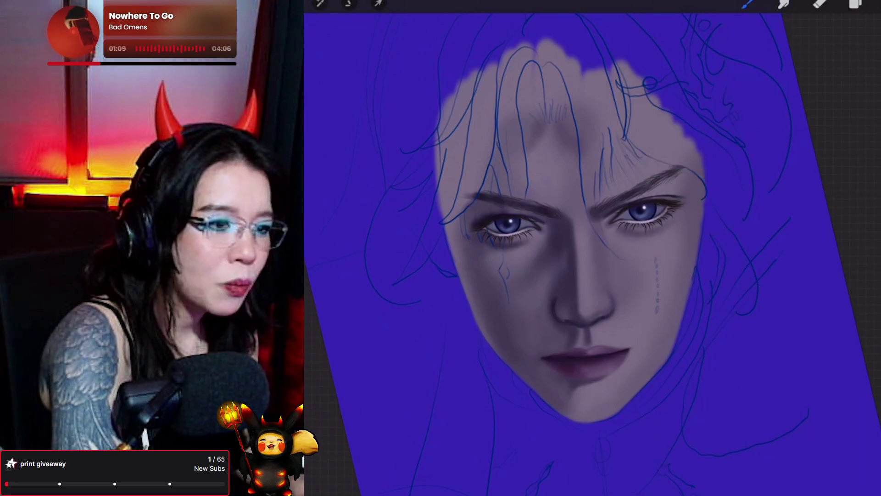
# Step: Paint a dark strand down the forehead and one arching over the top of the head
pyautogui.click(856, 3)
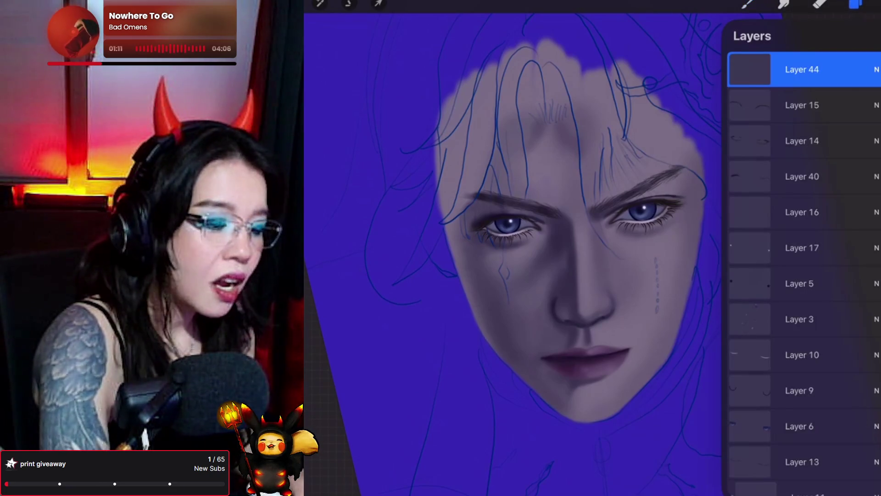
pyautogui.click(748, 4)
pyautogui.click(748, 3)
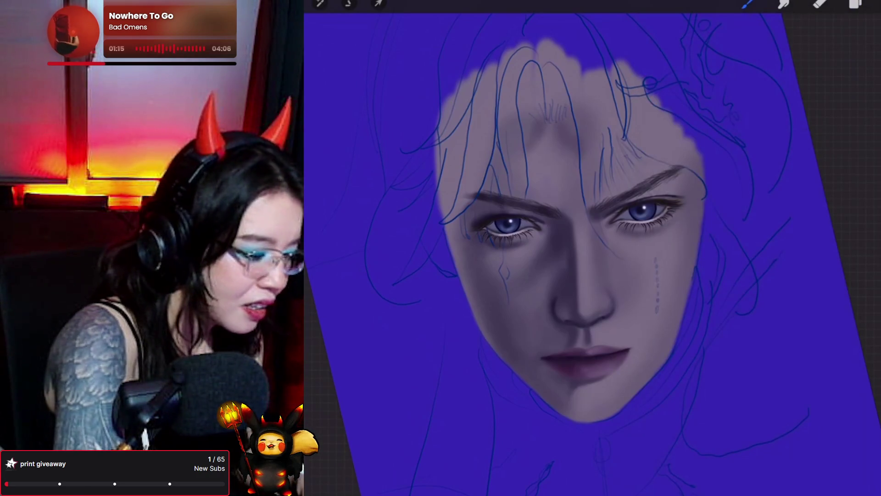
pyautogui.moveTo(548, 118)
pyautogui.mouseDown()
pyautogui.moveTo(544, 73)
pyautogui.moveTo(512, 119)
pyautogui.moveTo(528, 197)
pyautogui.mouseUp()
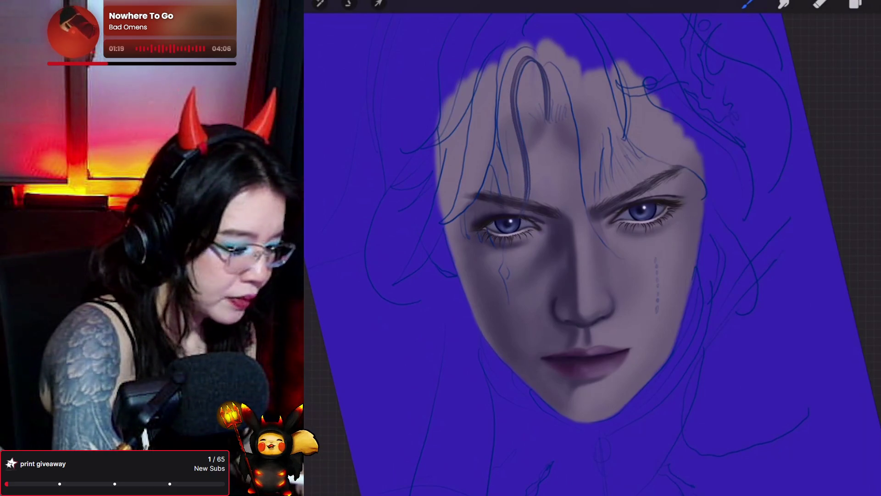
pyautogui.moveTo(543, 67)
pyautogui.mouseDown()
pyautogui.moveTo(532, 54)
pyautogui.moveTo(509, 110)
pyautogui.moveTo(518, 198)
pyautogui.moveTo(504, 100)
pyautogui.moveTo(512, 66)
pyautogui.mouseUp()
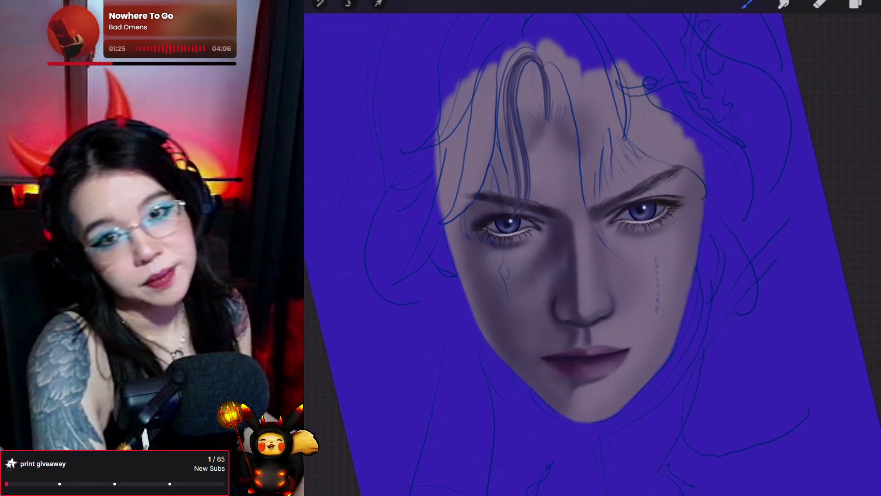
# Step: Add more strands on the left forehead and falling toward the right brow
pyautogui.press('e')
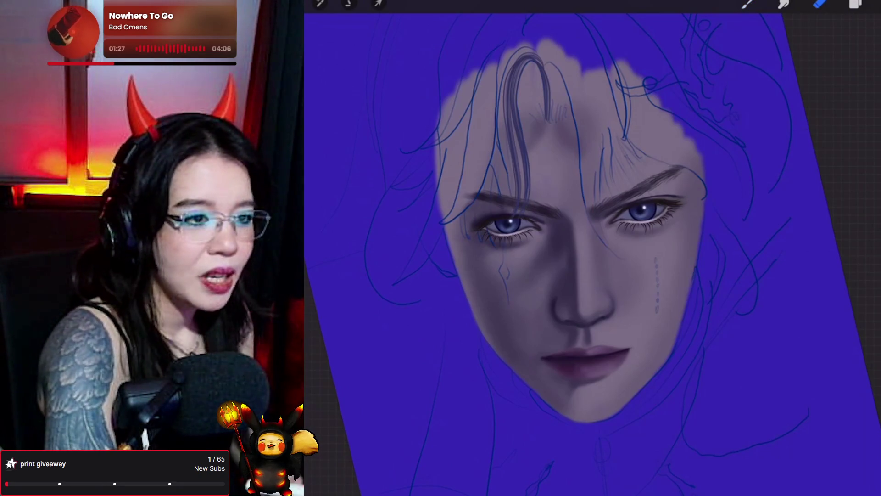
pyautogui.click(748, 4)
pyautogui.click(748, 3)
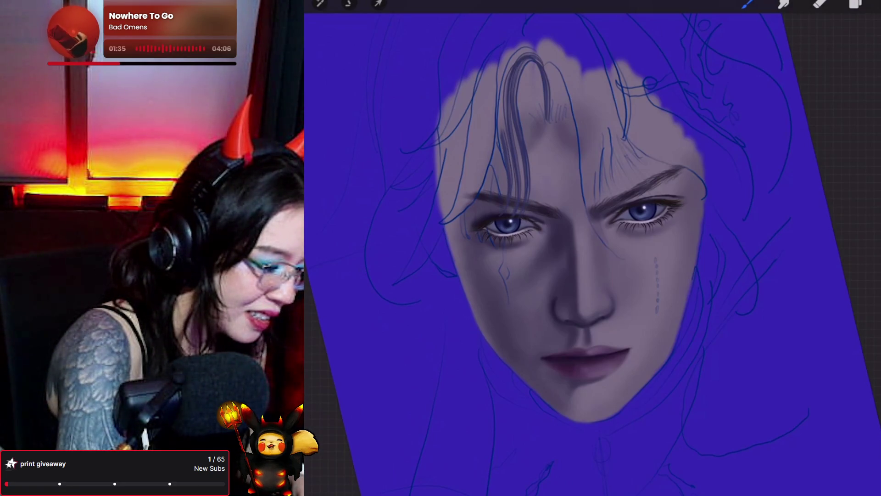
pyautogui.moveTo(500, 137)
pyautogui.mouseDown()
pyautogui.moveTo(500, 88)
pyautogui.moveTo(501, 156)
pyautogui.mouseUp()
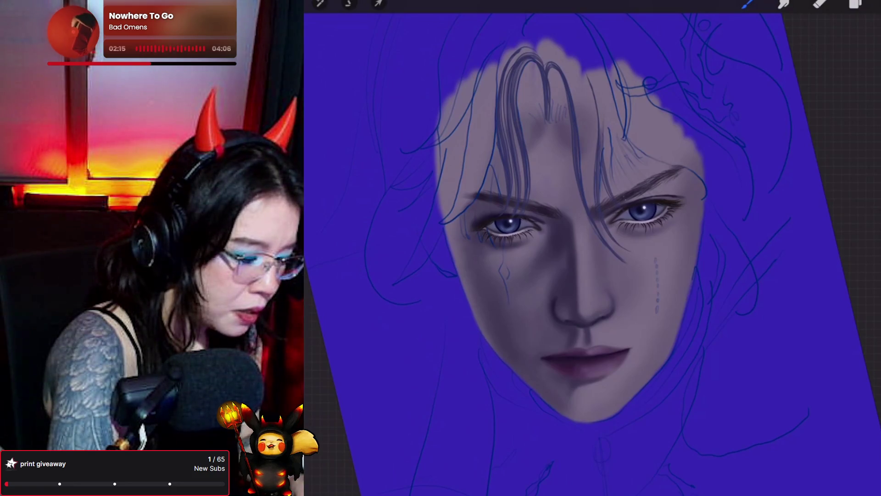
pyautogui.moveTo(617, 195); pyautogui.dragTo(612, 117)
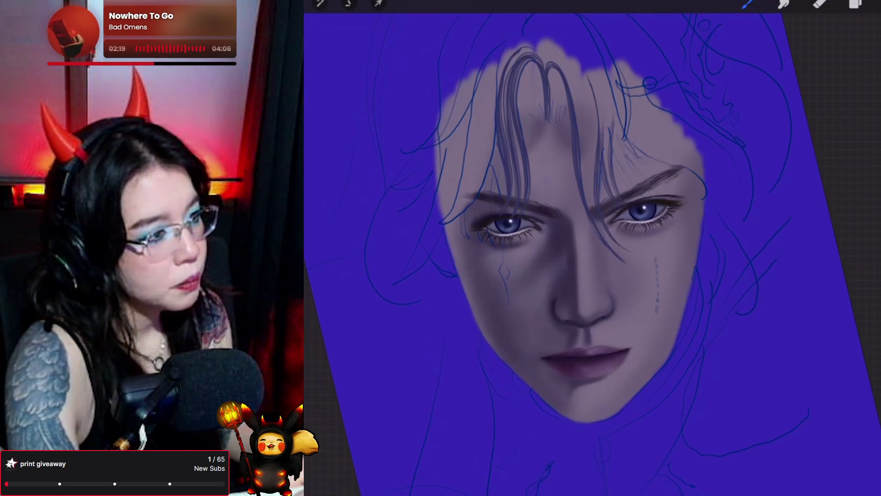
pyautogui.moveTo(609, 136); pyautogui.dragTo(630, 181)
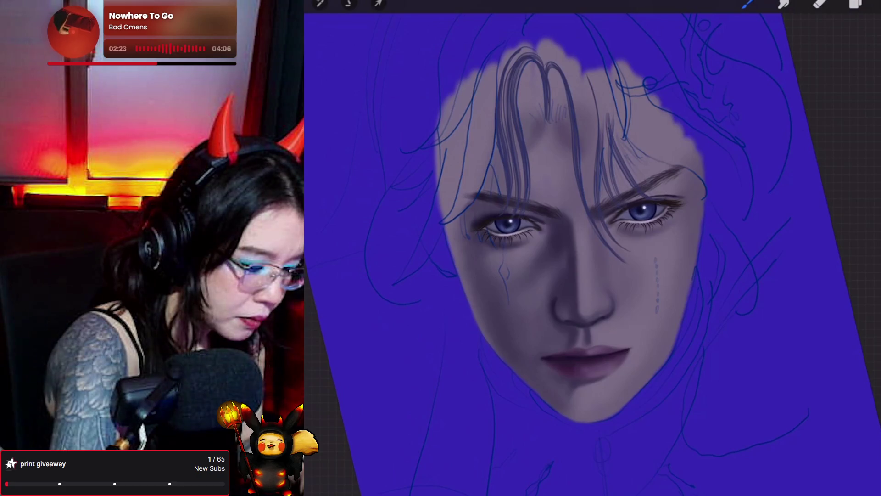
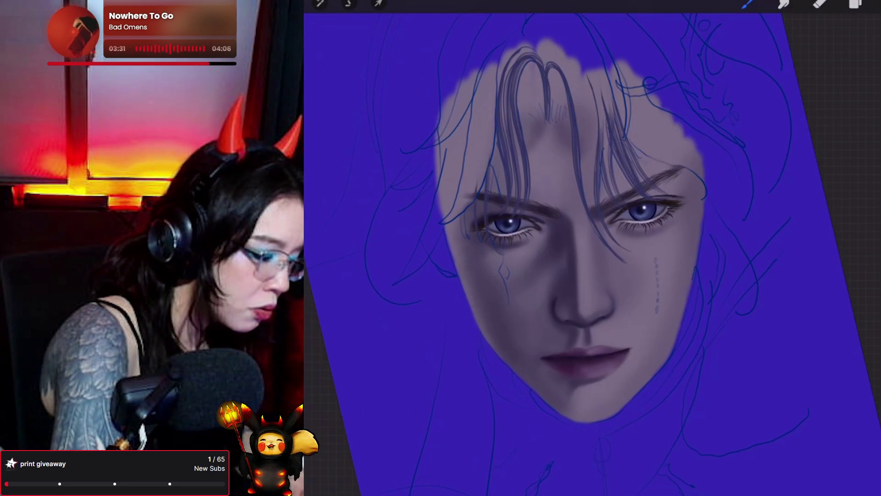
# Step: Draw thin dark hair strands at the temple and front hair, undoing the last stroke
pyautogui.moveTo(466, 191); pyautogui.dragTo(460, 214)
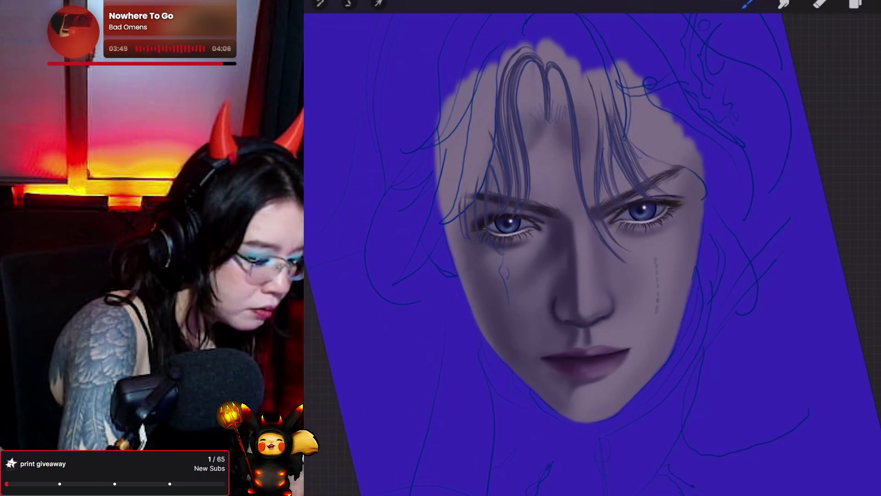
pyautogui.moveTo(526, 148); pyautogui.dragTo(538, 198)
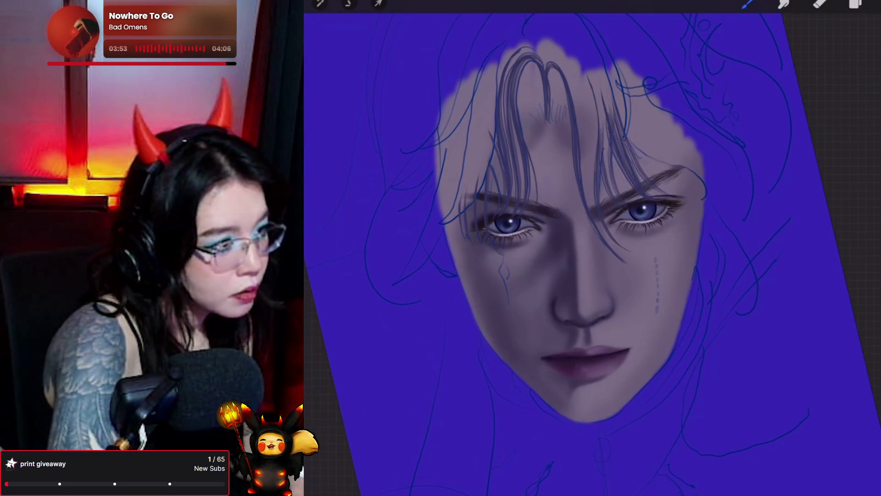
pyautogui.moveTo(565, 87); pyautogui.dragTo(569, 185)
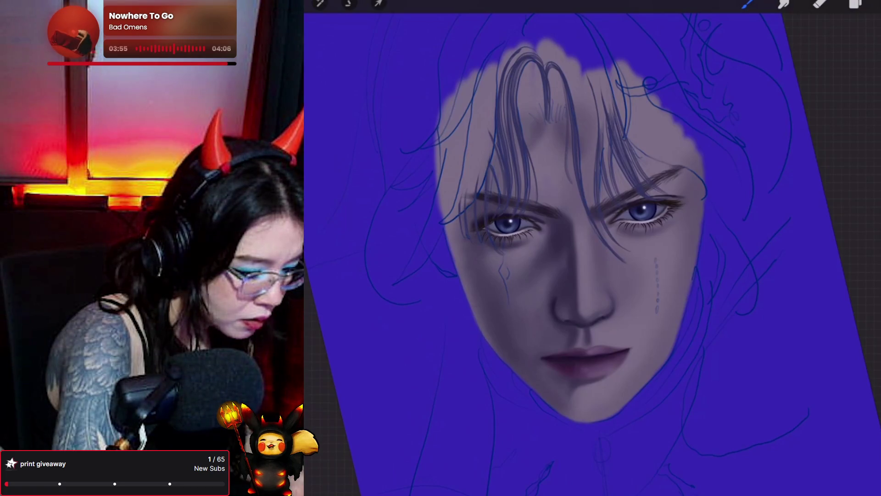
pyautogui.hotkey('ctrl', 'z')
pyautogui.hotkey('ctrl', 'z')
pyautogui.hotkey('ctrl', 'z')
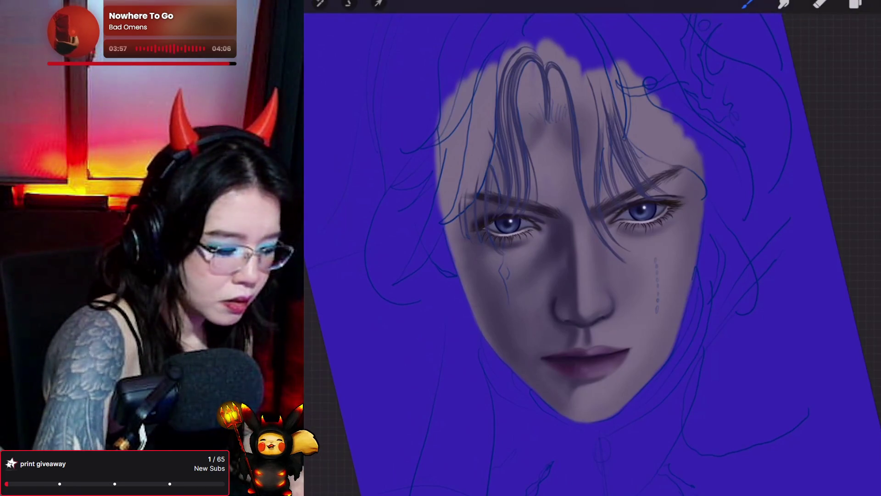
pyautogui.click(855, 4)
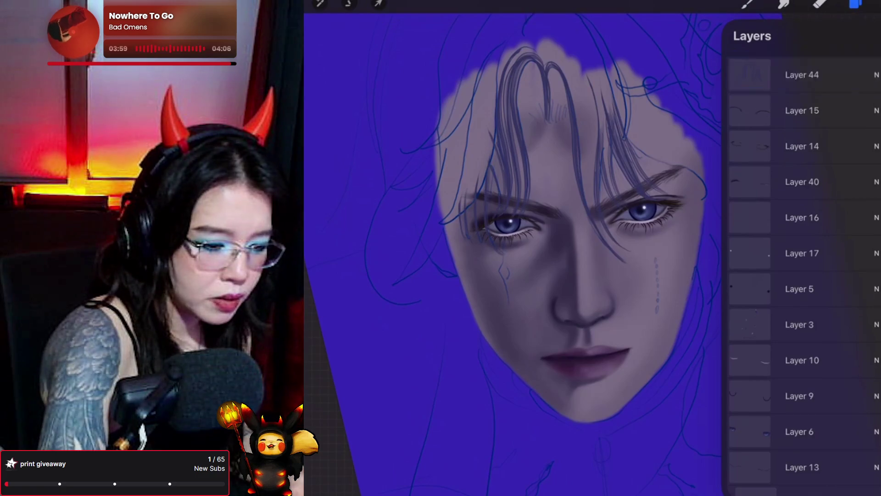
# Step: With the Hair Strand 8 brush, draw a faint light highlight strand down the front hair
pyautogui.click(874, 3)
pyautogui.click(747, 3)
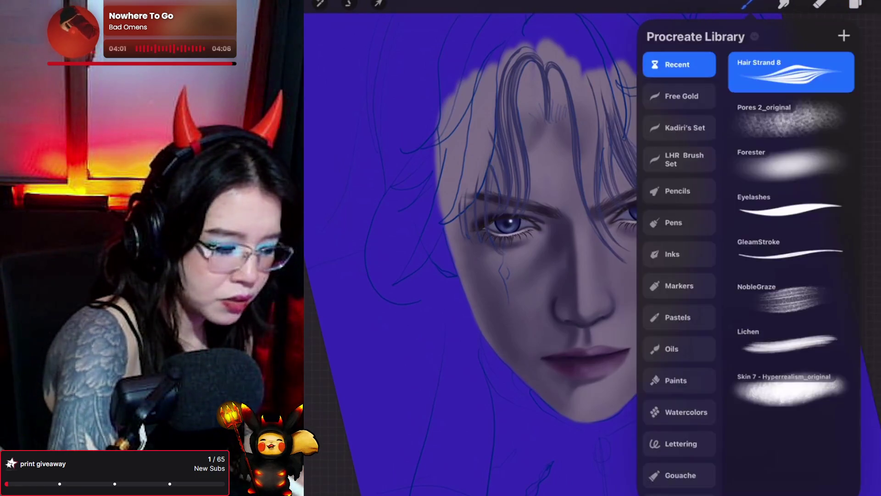
pyautogui.click(747, 4)
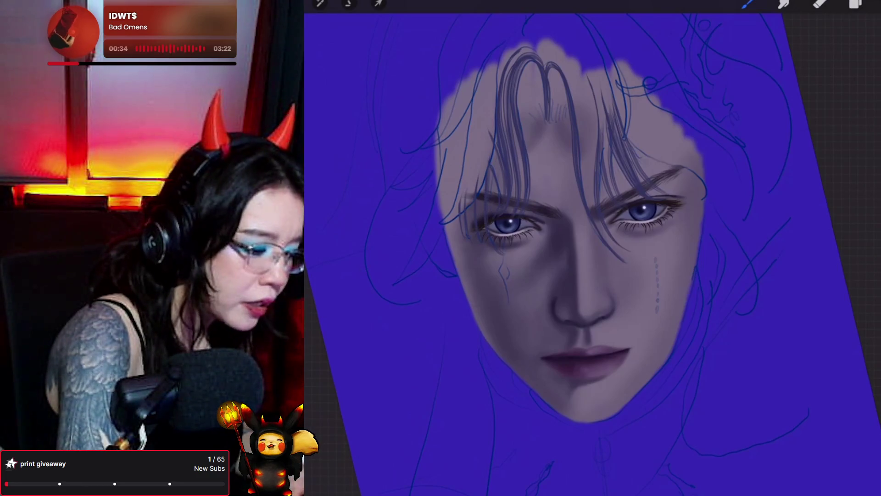
pyautogui.moveTo(541, 52)
pyautogui.mouseDown()
pyautogui.moveTo(518, 69)
pyautogui.moveTo(512, 97)
pyautogui.moveTo(526, 161)
pyautogui.mouseUp()
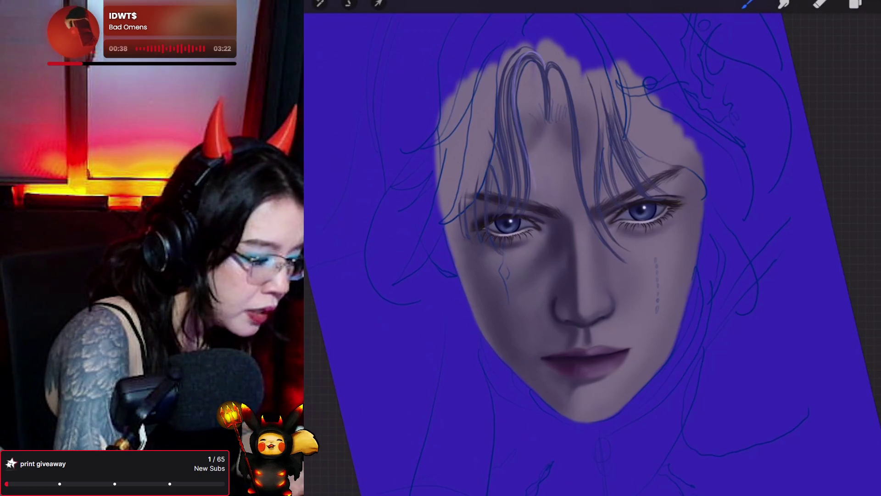
pyautogui.hotkey('ctrl', 'z')
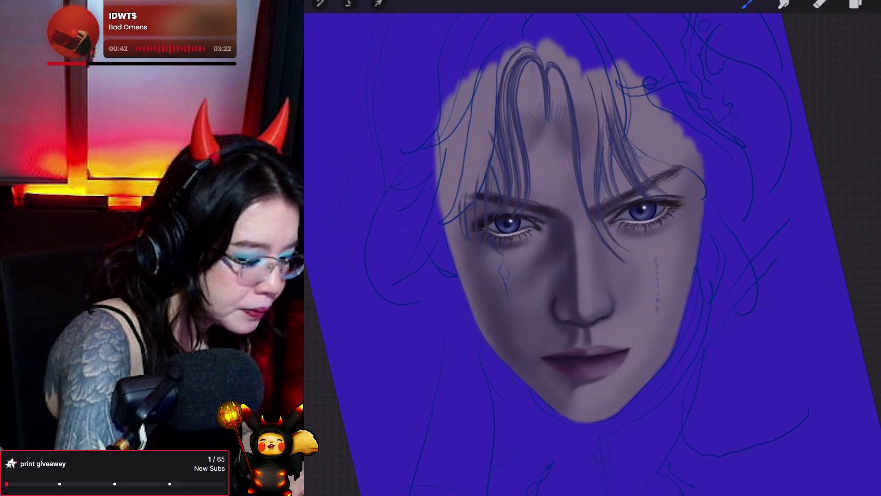
pyautogui.moveTo(566, 160); pyautogui.dragTo(570, 86)
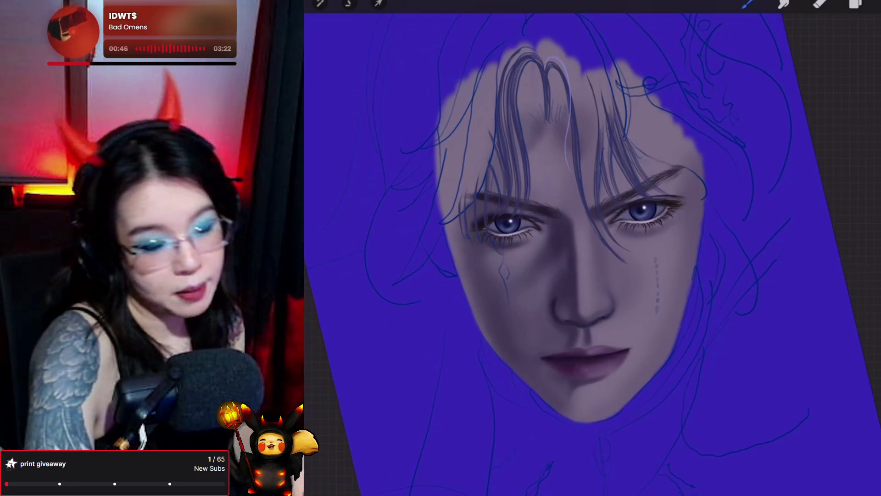
# Step: Make Layer 44 the active layer
pyautogui.press('l')
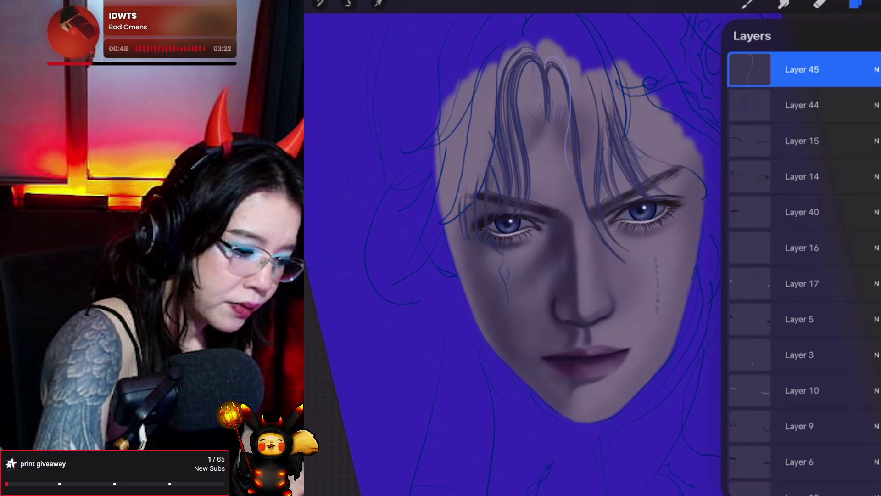
pyautogui.click(802, 106)
pyautogui.press('l')
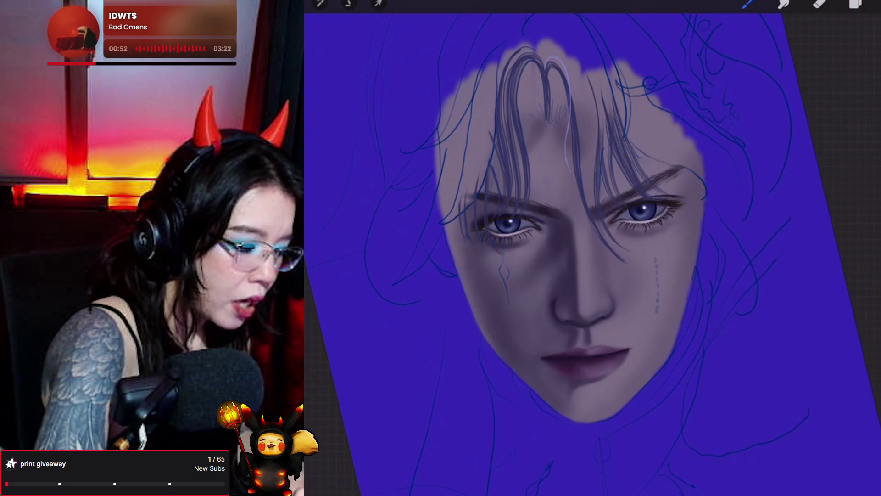
# Step: Sample the hair colour and draw thin dark strands up the forehead and right forehead hair
pyautogui.click(582, 161)
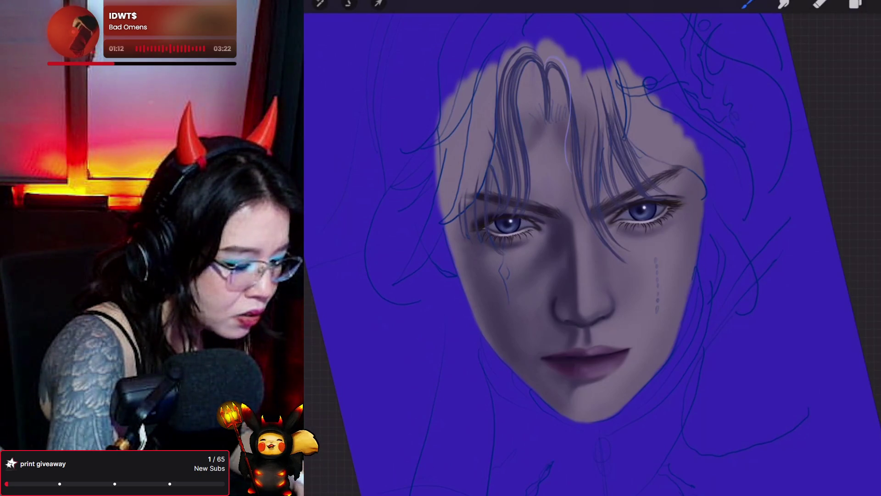
pyautogui.moveTo(586, 204); pyautogui.dragTo(584, 121)
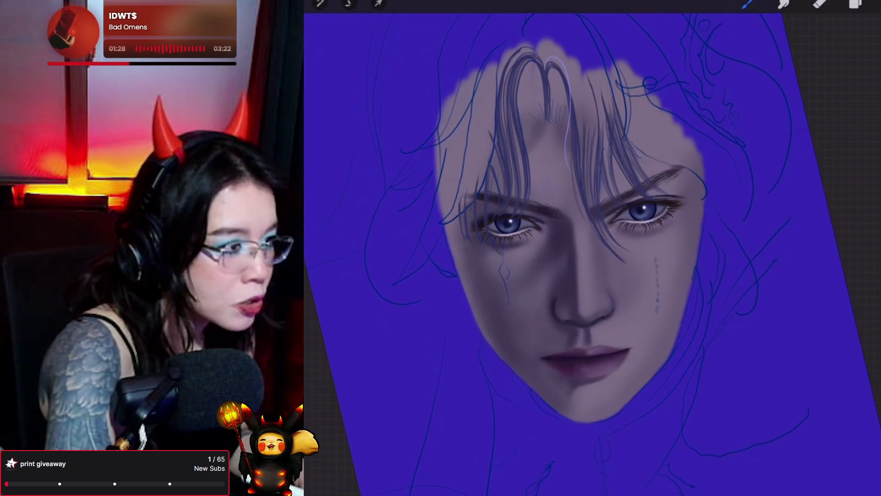
pyautogui.press('e')
pyautogui.press('b')
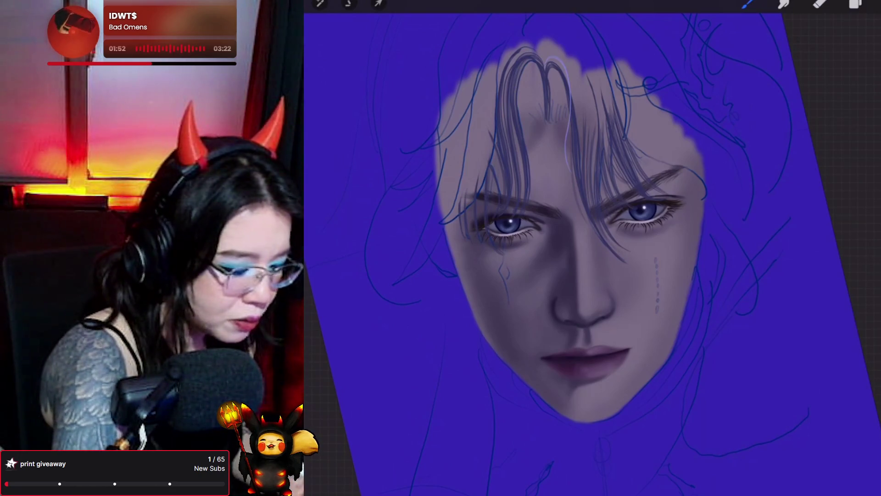
pyautogui.moveTo(631, 143)
pyautogui.mouseDown()
pyautogui.moveTo(667, 167)
pyautogui.moveTo(658, 171)
pyautogui.mouseUp()
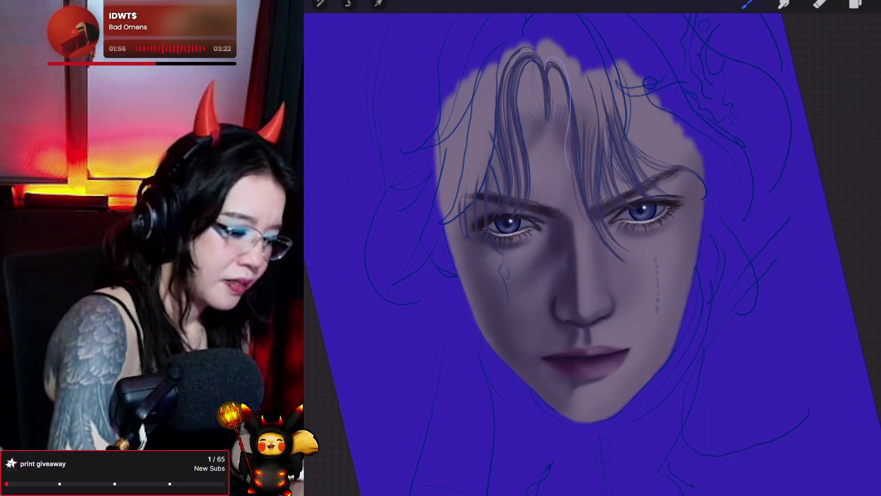
# Step: With the Forester brush, paint dark hair over the forehead, top of the head and right side
pyautogui.click(748, 3)
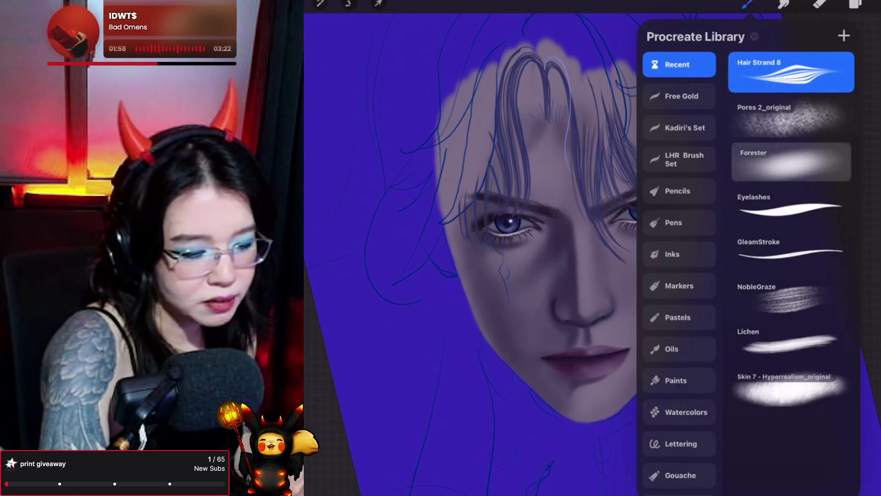
pyautogui.click(791, 162)
pyautogui.click(748, 3)
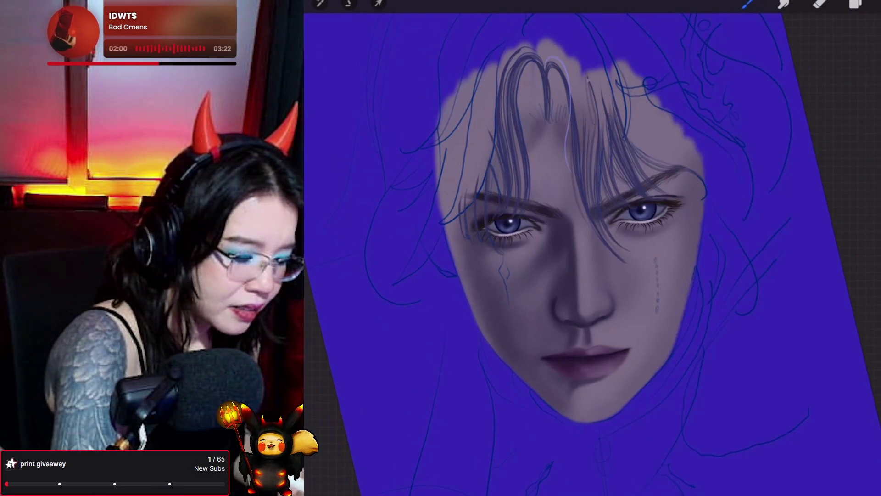
pyautogui.moveTo(588, 73); pyautogui.dragTo(596, 122)
pyautogui.moveTo(582, 62)
pyautogui.mouseDown()
pyautogui.moveTo(592, 117)
pyautogui.moveTo(590, 87)
pyautogui.moveTo(670, 133)
pyautogui.moveTo(656, 140)
pyautogui.mouseUp()
pyautogui.moveTo(684, 148)
pyautogui.mouseDown()
pyautogui.moveTo(702, 150)
pyautogui.moveTo(723, 177)
pyautogui.moveTo(670, 92)
pyautogui.moveTo(736, 179)
pyautogui.moveTo(710, 136)
pyautogui.moveTo(584, 47)
pyautogui.moveTo(569, 49)
pyautogui.moveTo(614, 60)
pyautogui.mouseUp()
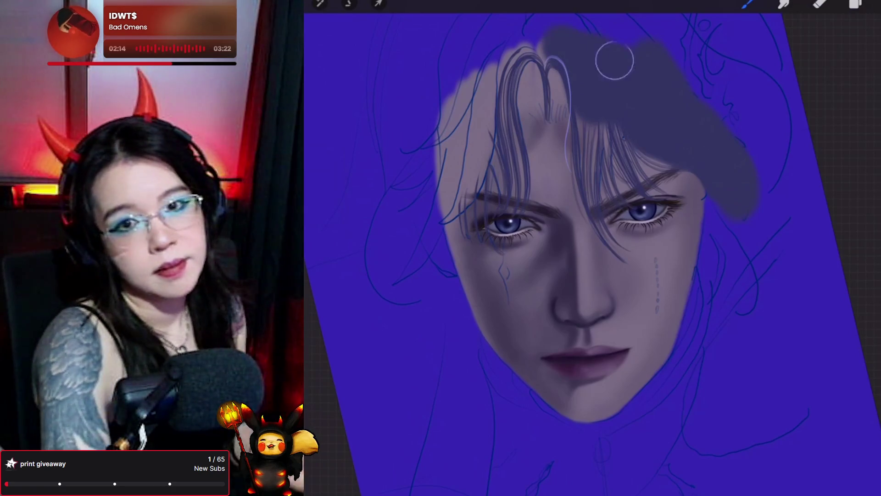
# Step: Fill dark hair along the upper-left hairline, then zoom out and show the layer list
pyautogui.scroll(2, 587, 229)
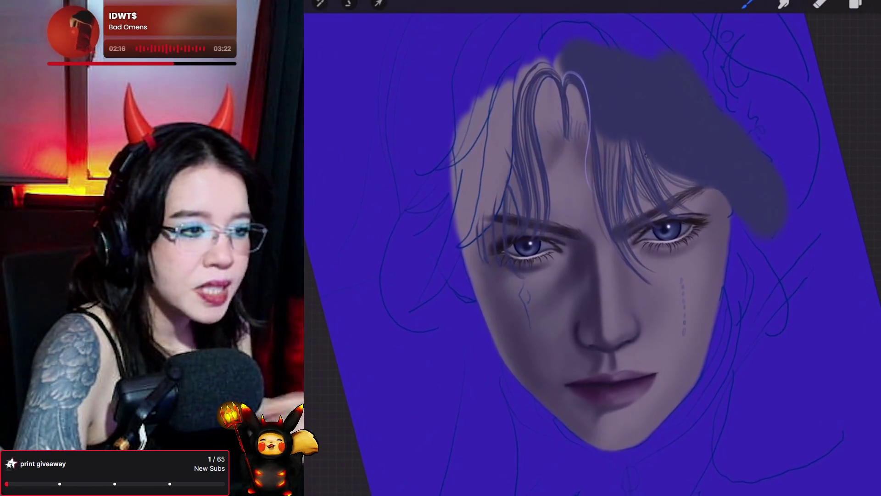
pyautogui.moveTo(572, 54)
pyautogui.mouseDown()
pyautogui.moveTo(515, 70)
pyautogui.moveTo(488, 188)
pyautogui.moveTo(488, 175)
pyautogui.moveTo(455, 238)
pyautogui.moveTo(488, 132)
pyautogui.moveTo(483, 83)
pyautogui.moveTo(429, 227)
pyautogui.moveTo(462, 99)
pyautogui.mouseUp()
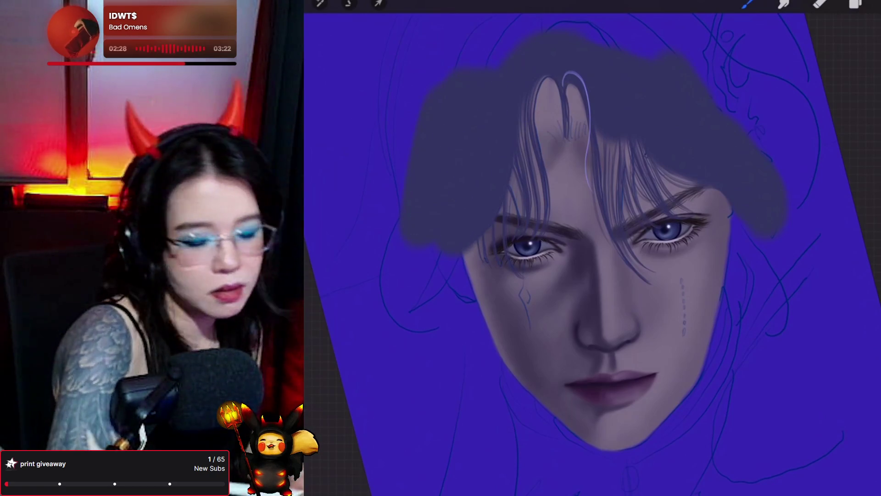
pyautogui.scroll(-2, 592, 252)
pyautogui.scroll(-2, 574, 252)
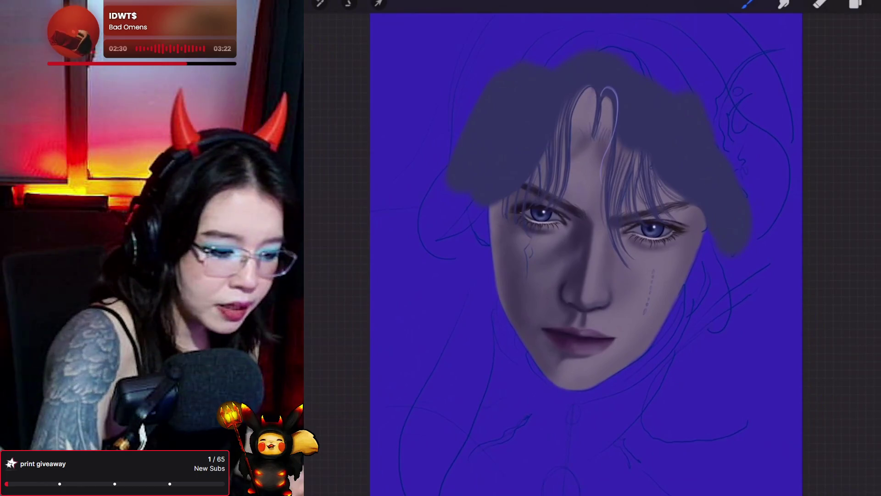
pyautogui.click(855, 4)
pyautogui.scroll(-2, 556, 271)
pyautogui.scroll(-10, 803, 276)
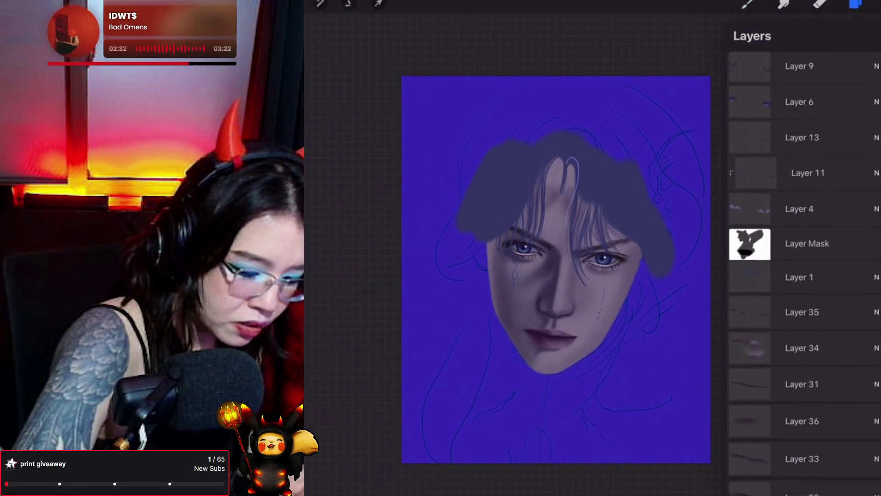
# Step: Move Layer 1 and its Layer Mask to the top of the stack, then reselect Layer 44
pyautogui.moveTo(803, 250); pyautogui.dragTo(798, 59)
pyautogui.click(807, 69)
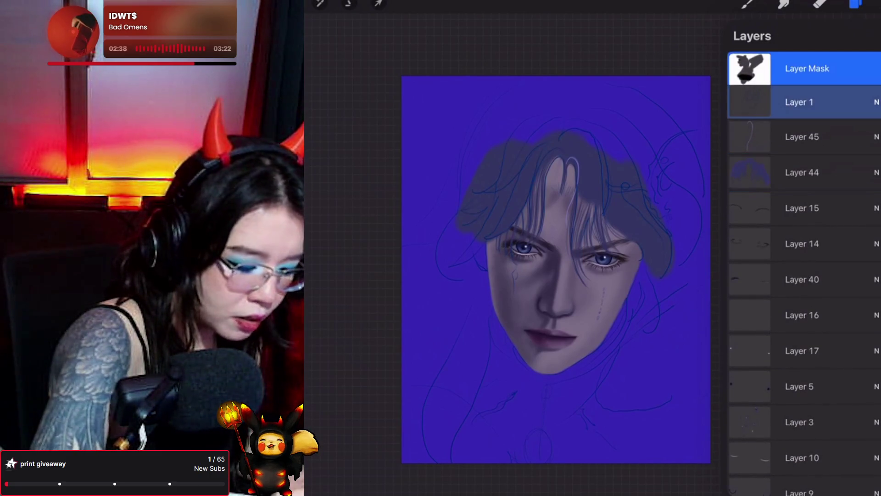
pyautogui.scroll(3, 551, 252)
pyautogui.click(802, 172)
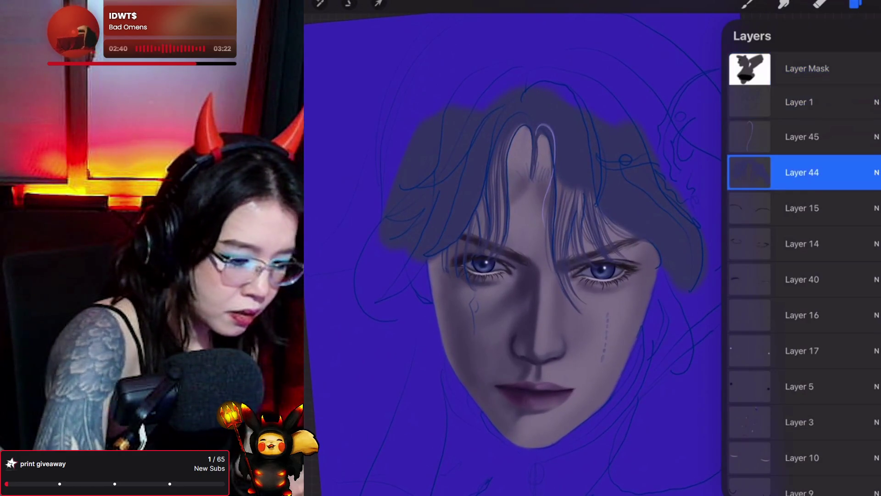
# Step: Paint dark hair across the top and left of the head
pyautogui.click(747, 3)
pyautogui.click(777, 64)
pyautogui.moveTo(462, 119)
pyautogui.mouseDown()
pyautogui.moveTo(527, 67)
pyautogui.moveTo(477, 61)
pyautogui.moveTo(409, 132)
pyautogui.moveTo(403, 153)
pyautogui.mouseUp()
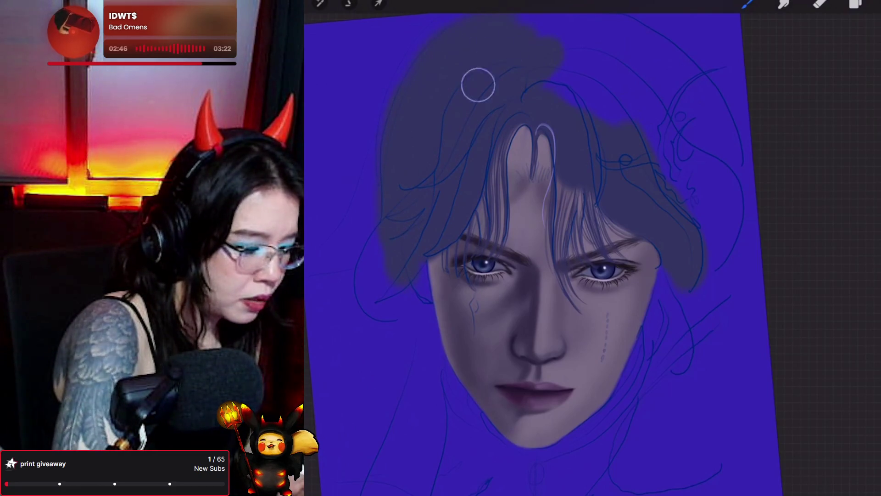
# Step: Fill the blue crown gap and the head's right side with dark hair
pyautogui.moveTo(567, 44); pyautogui.dragTo(574, 67)
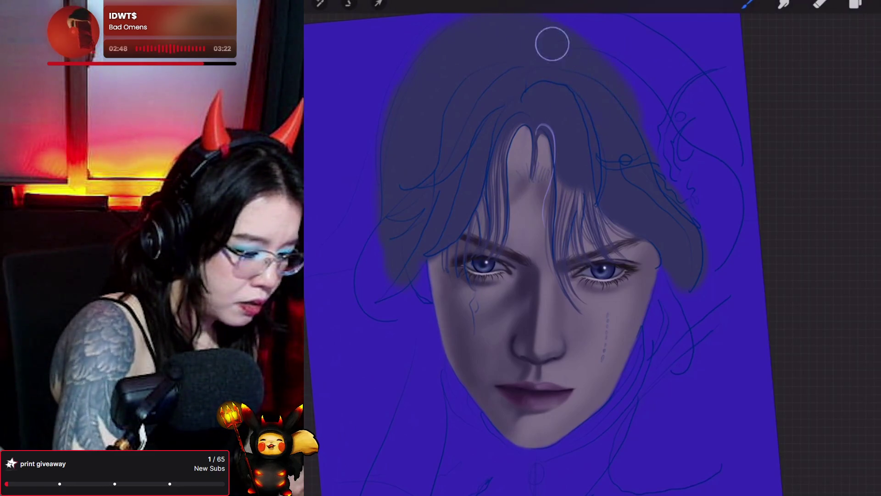
pyautogui.moveTo(675, 197); pyautogui.dragTo(712, 184)
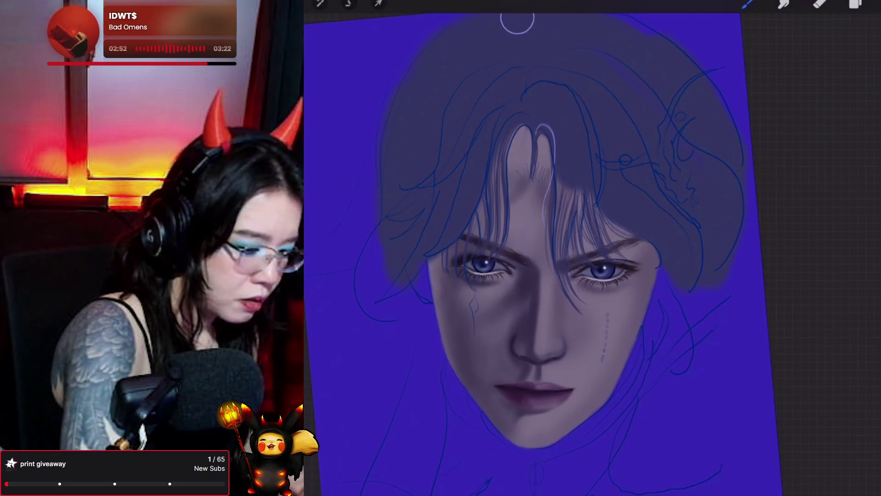
pyautogui.click(855, 3)
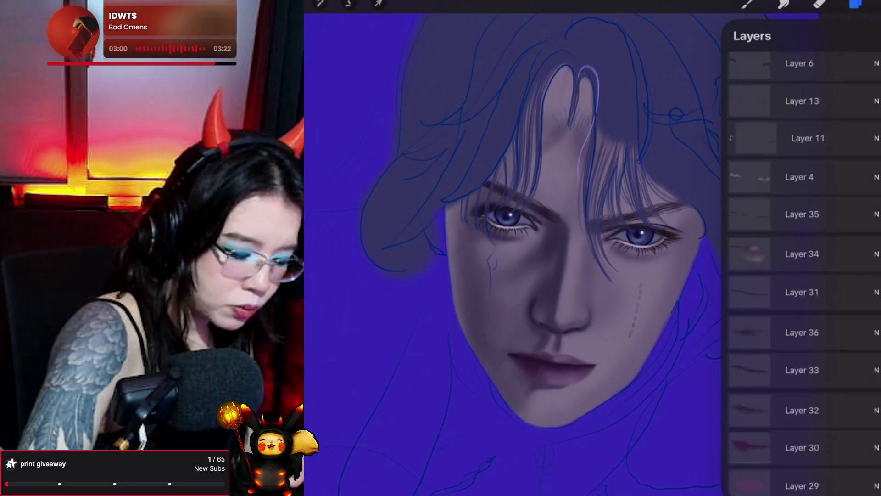
# Step: Add a new Layer 46 clipped above Layer 3 and select it for painting
pyautogui.scroll(3, 803, 264)
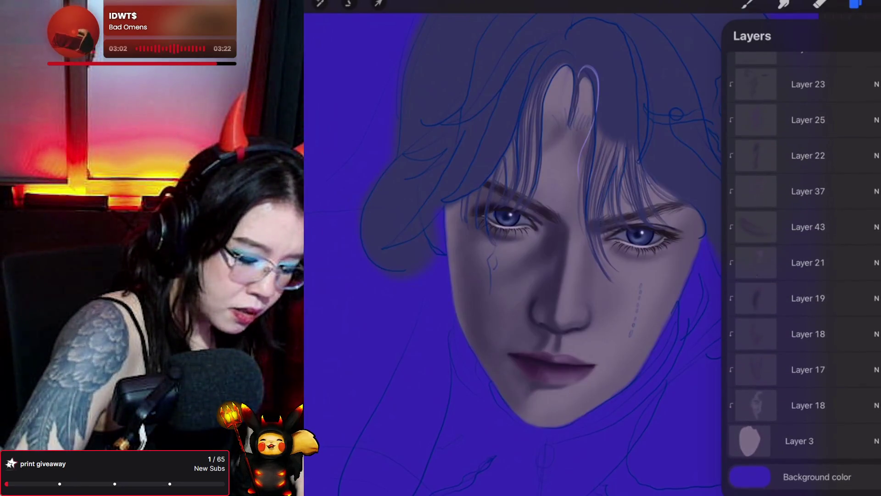
pyautogui.click(808, 449)
pyautogui.click(874, 36)
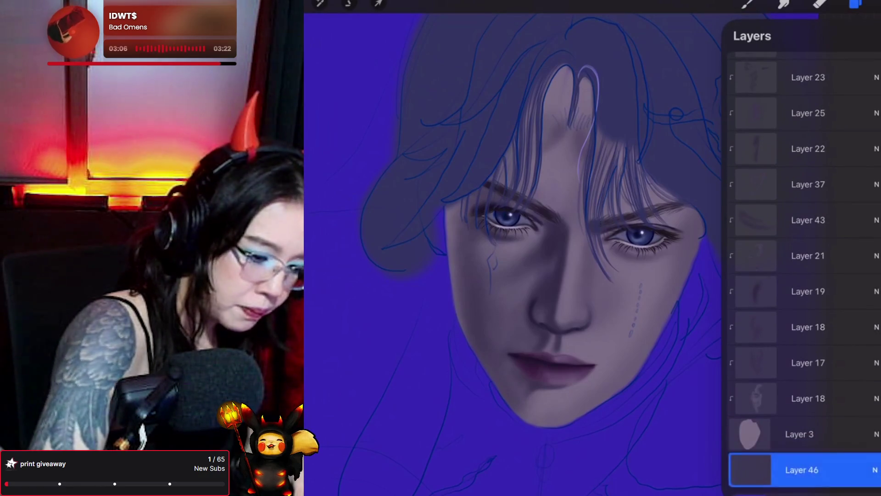
# Step: Paint soft grey shading down the left side of the neck
pyautogui.click(747, 4)
pyautogui.click(747, 3)
pyautogui.moveTo(551, 230); pyautogui.dragTo(569, 232)
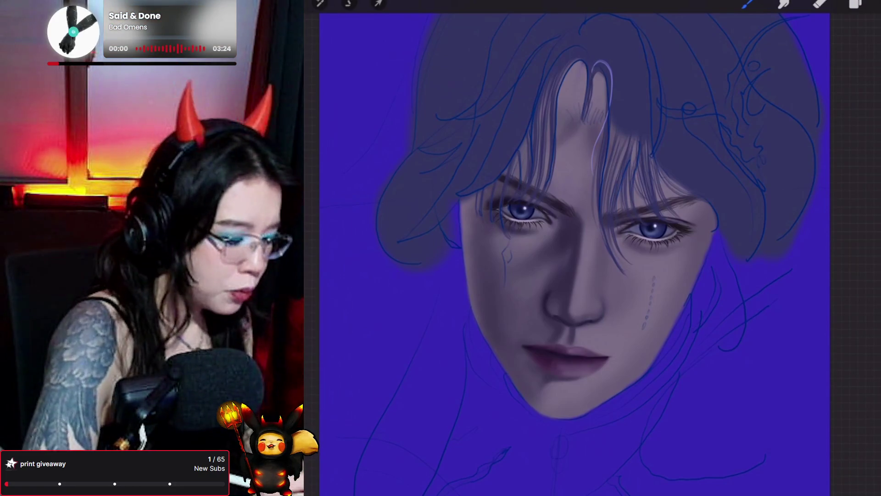
pyautogui.moveTo(456, 275); pyautogui.dragTo(413, 426)
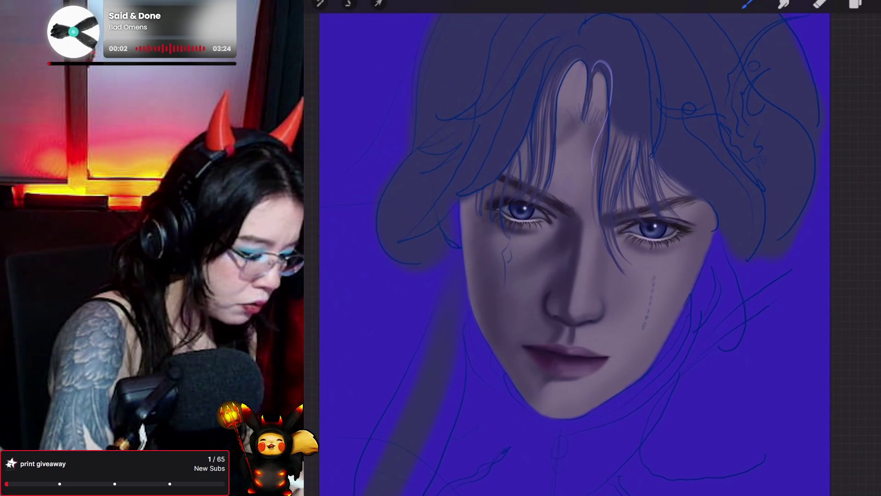
pyautogui.moveTo(457, 216)
pyautogui.mouseDown()
pyautogui.moveTo(462, 242)
pyautogui.moveTo(464, 211)
pyautogui.moveTo(433, 387)
pyautogui.moveTo(390, 446)
pyautogui.moveTo(411, 464)
pyautogui.moveTo(428, 429)
pyautogui.moveTo(467, 271)
pyautogui.mouseUp()
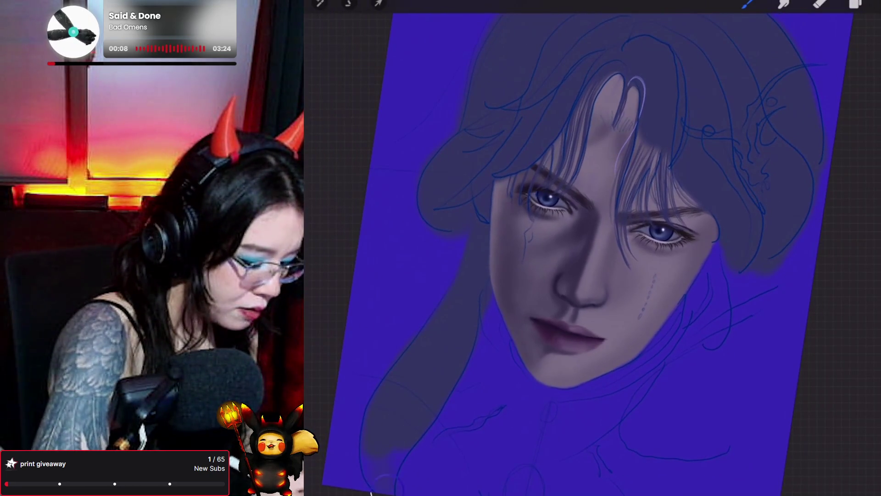
# Step: Rotate the canvas upright, switch to Hair Strand 8, and zoom in slightly on the face
pyautogui.moveTo(580, 284)
pyautogui.mouseDown()
pyautogui.moveTo(542, 303)
pyautogui.moveTo(527, 299)
pyautogui.mouseUp()
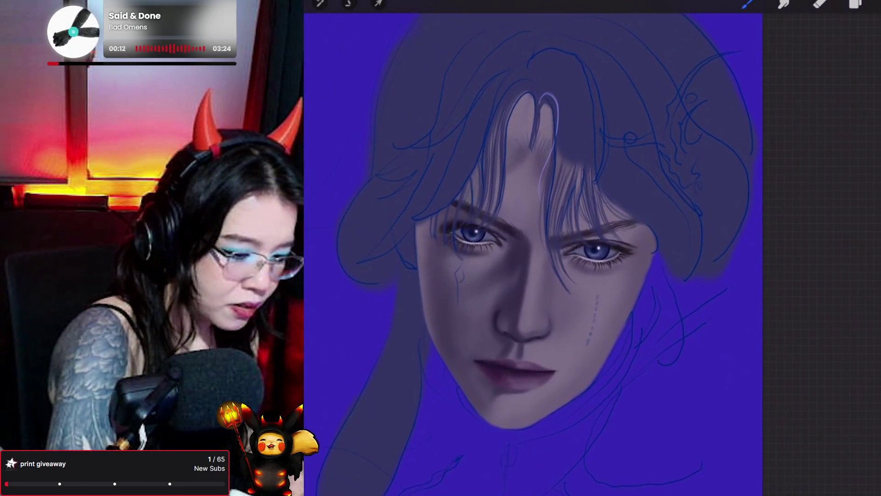
pyautogui.click(748, 4)
pyautogui.click(791, 117)
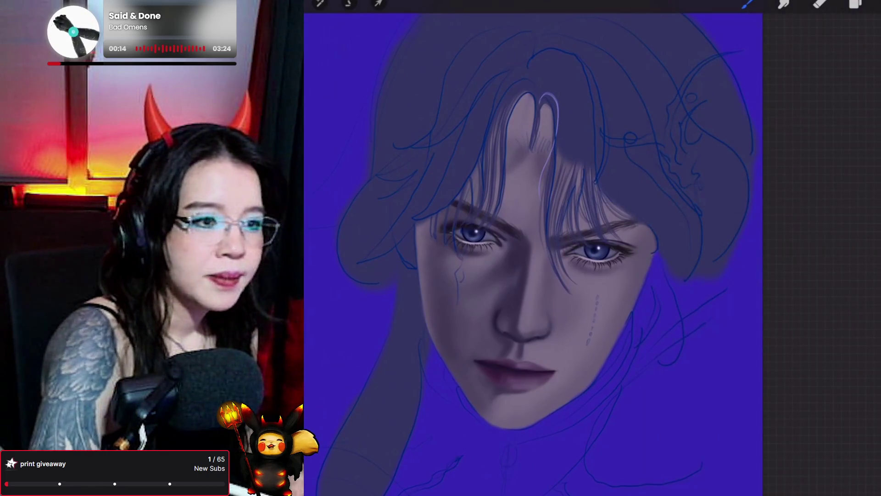
pyautogui.moveTo(527, 299); pyautogui.dragTo(553, 315)
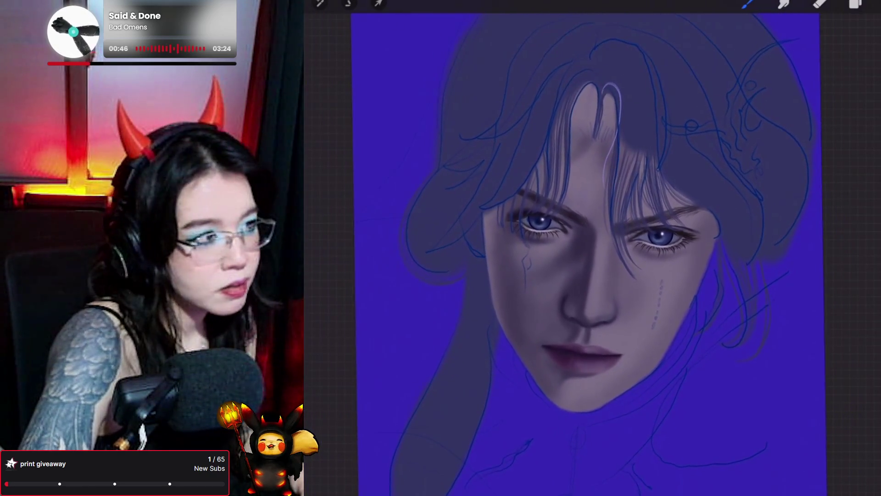
# Step: Add a new Layer 47 above Layer 15 and make the hidden dark-spots layer visible
pyautogui.click(855, 4)
pyautogui.scroll(15, 803, 266)
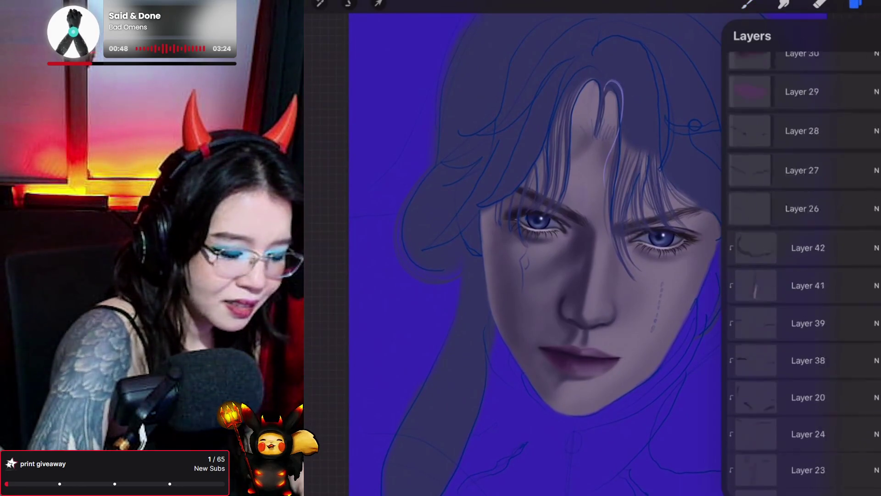
pyautogui.click(802, 208)
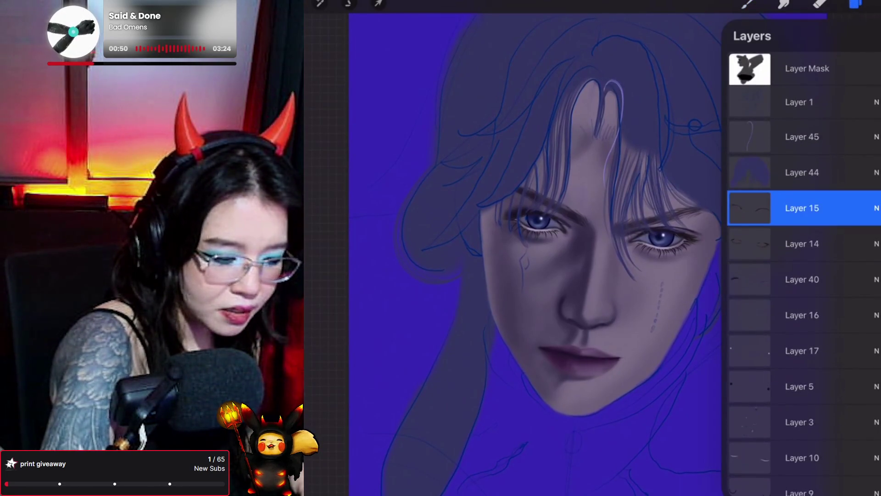
pyautogui.scroll(-6, 803, 266)
pyautogui.scroll(-10, 803, 266)
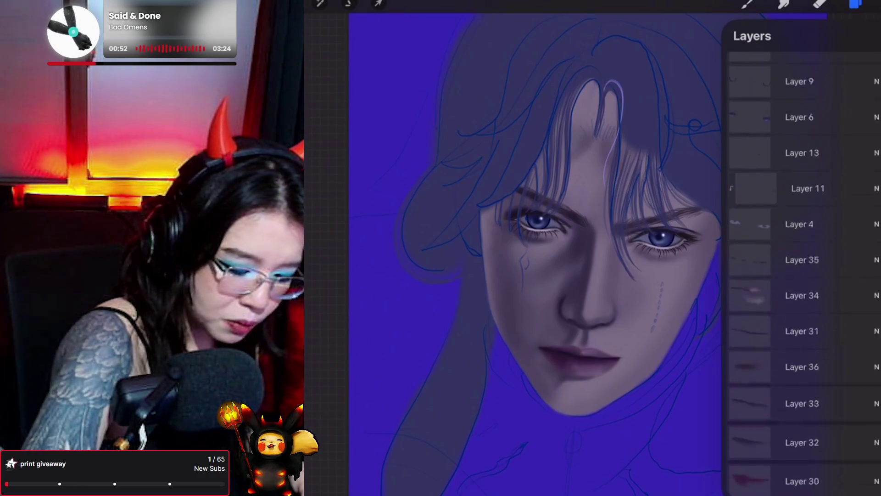
pyautogui.scroll(-6, 803, 266)
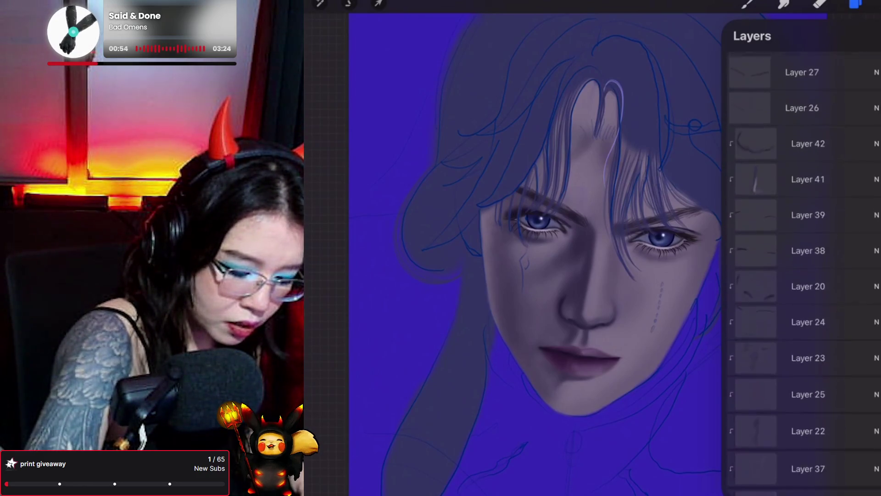
pyautogui.scroll(15, 804, 267)
pyautogui.scroll(10, 803, 266)
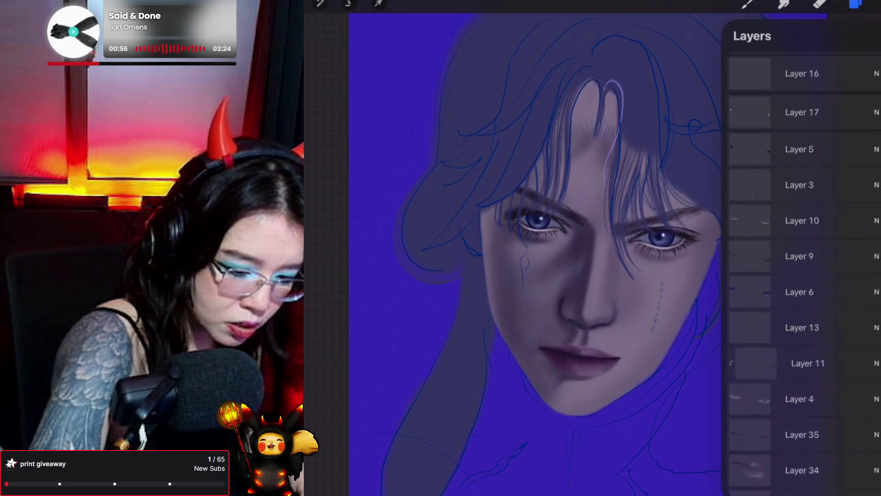
pyautogui.click(877, 110)
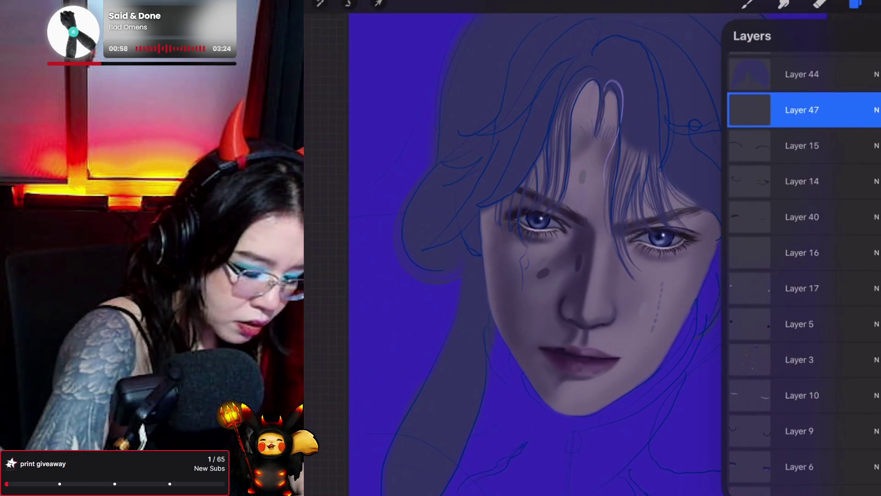
# Step: Move Layer 3 to the top of the stack and sample a colour from the top of the hair
pyautogui.moveTo(551, 230); pyautogui.dragTo(466, 265)
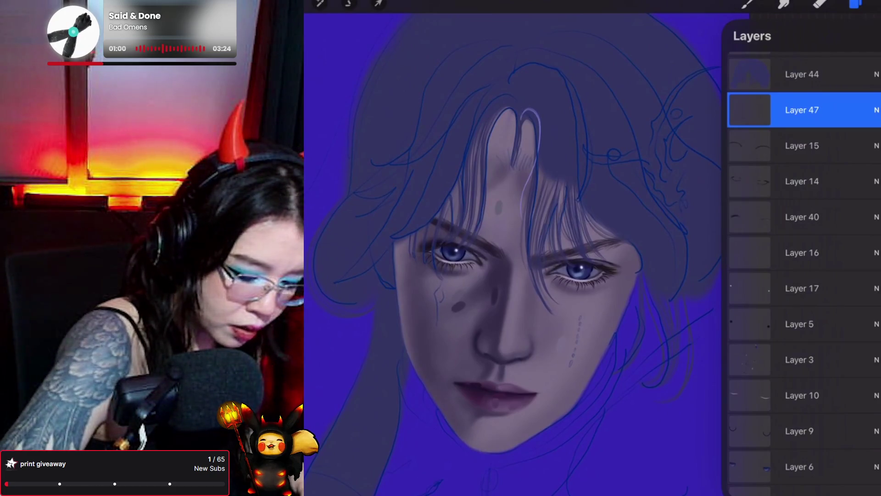
pyautogui.moveTo(800, 359)
pyautogui.mouseDown()
pyautogui.moveTo(792, 60)
pyautogui.moveTo(798, 119)
pyautogui.mouseUp()
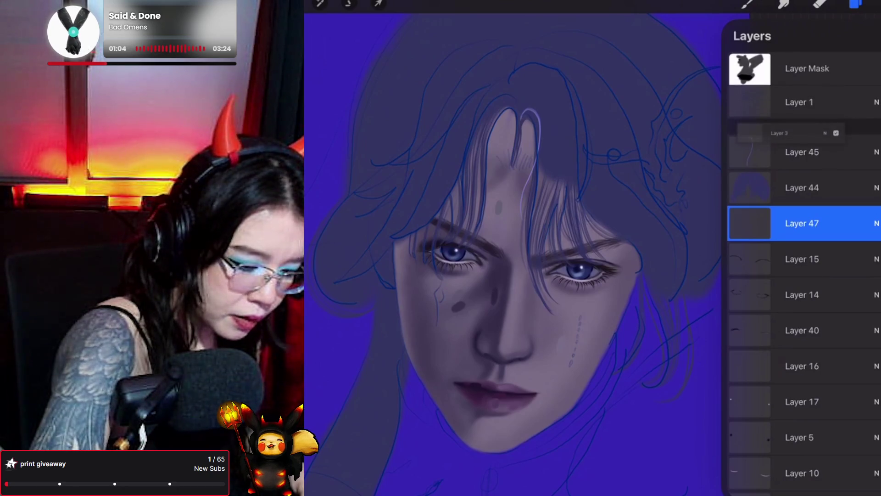
pyautogui.click(595, 92)
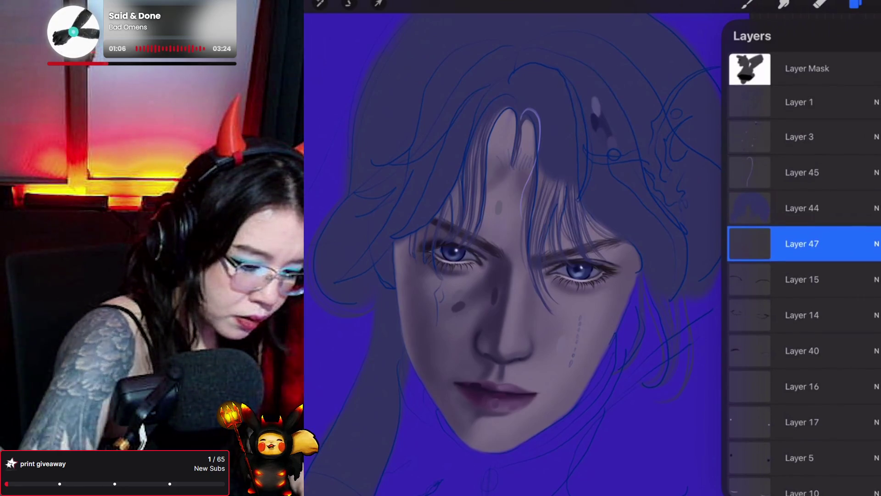
pyautogui.click(747, 4)
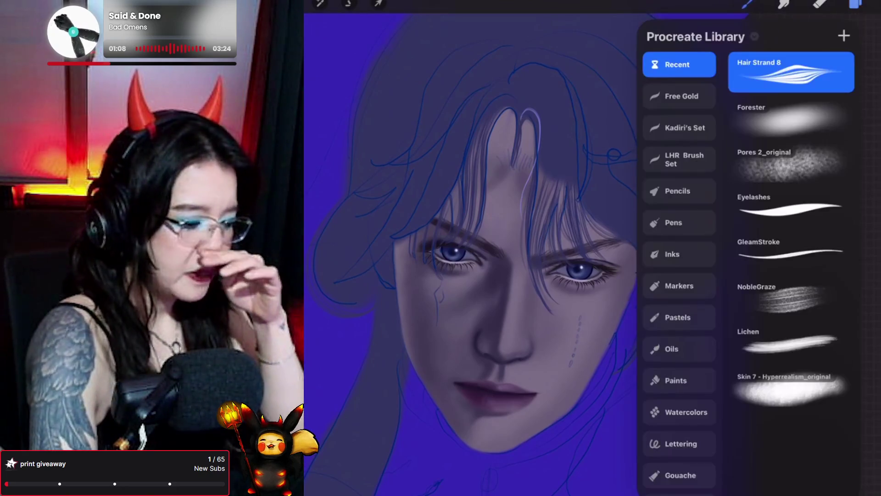
# Step: Switch to a different brush and darken the hair strand on the forehead
pyautogui.click(747, 4)
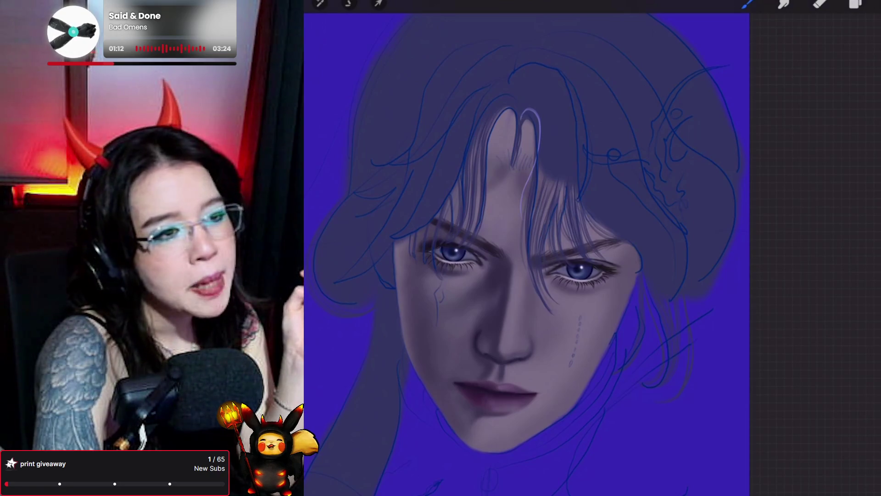
pyautogui.click(747, 4)
pyautogui.click(806, 118)
pyautogui.click(747, 3)
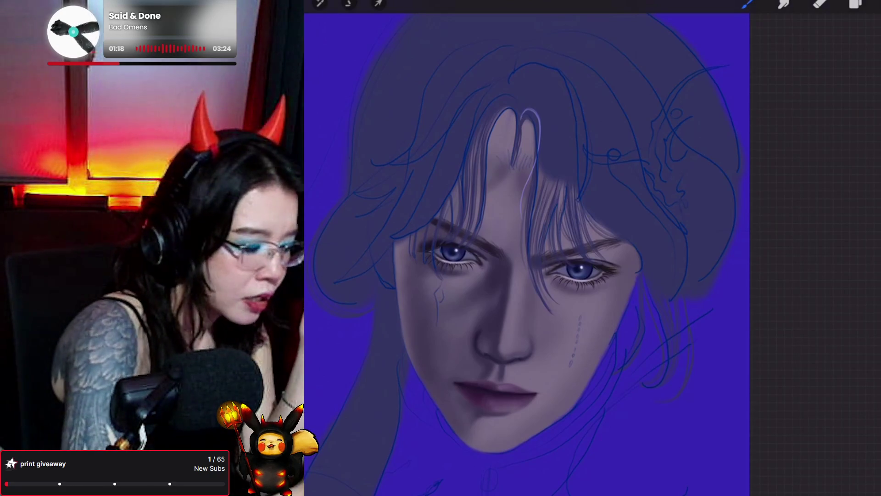
pyautogui.moveTo(519, 110)
pyautogui.mouseDown()
pyautogui.moveTo(504, 114)
pyautogui.moveTo(515, 138)
pyautogui.moveTo(531, 118)
pyautogui.moveTo(472, 134)
pyautogui.moveTo(531, 108)
pyautogui.moveTo(523, 135)
pyautogui.mouseUp()
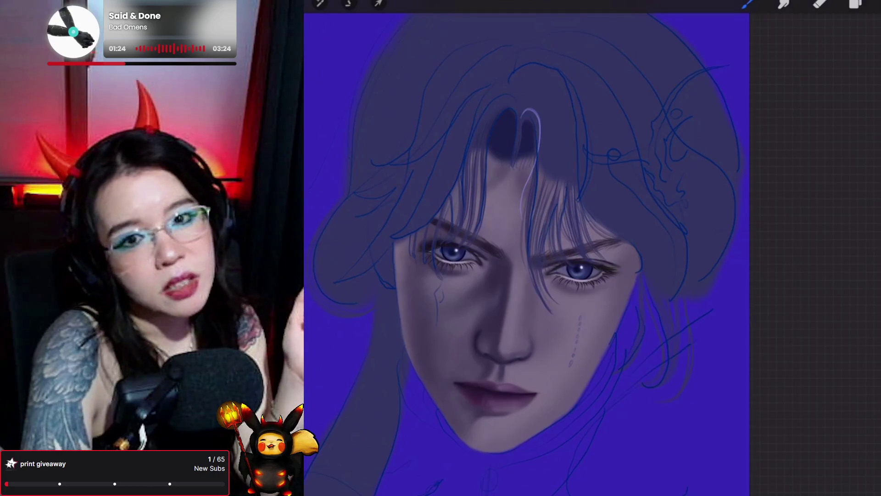
pyautogui.scroll(2, 528, 257)
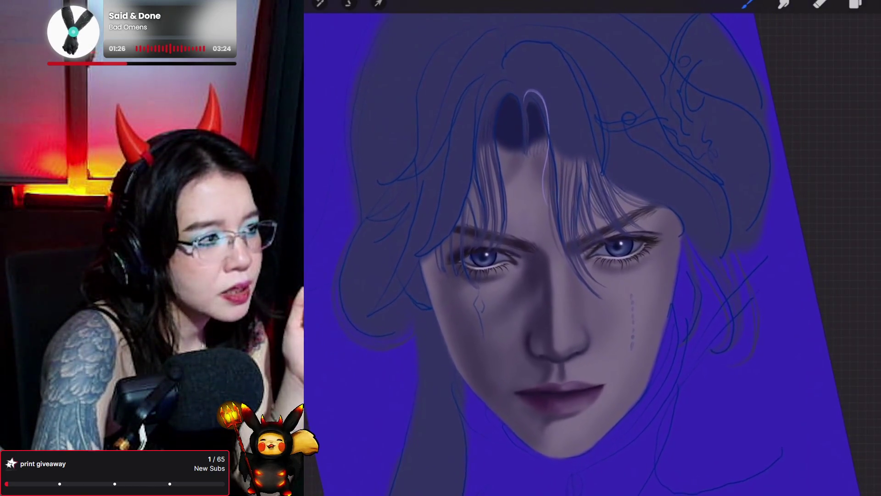
# Step: Select Hair Strand 8, make Layer 48 active, and show the recently used brushes
pyautogui.click(747, 4)
pyautogui.click(791, 117)
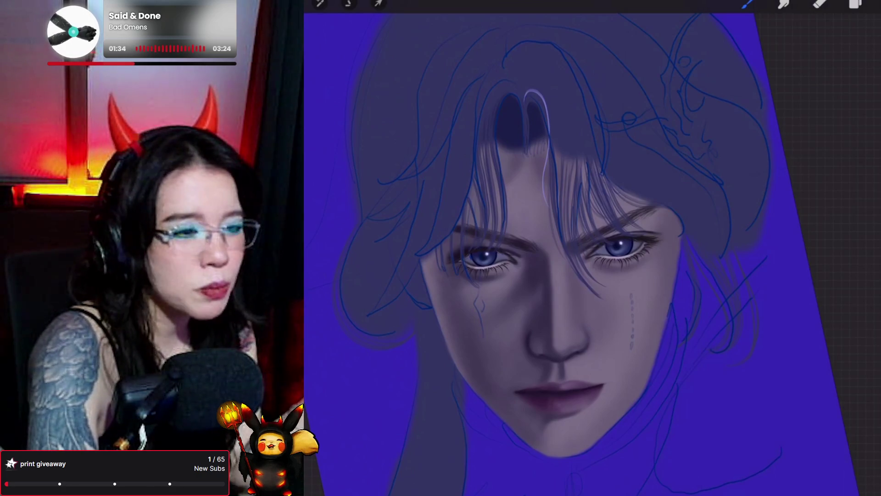
pyautogui.click(855, 3)
pyautogui.click(786, 244)
pyautogui.click(747, 4)
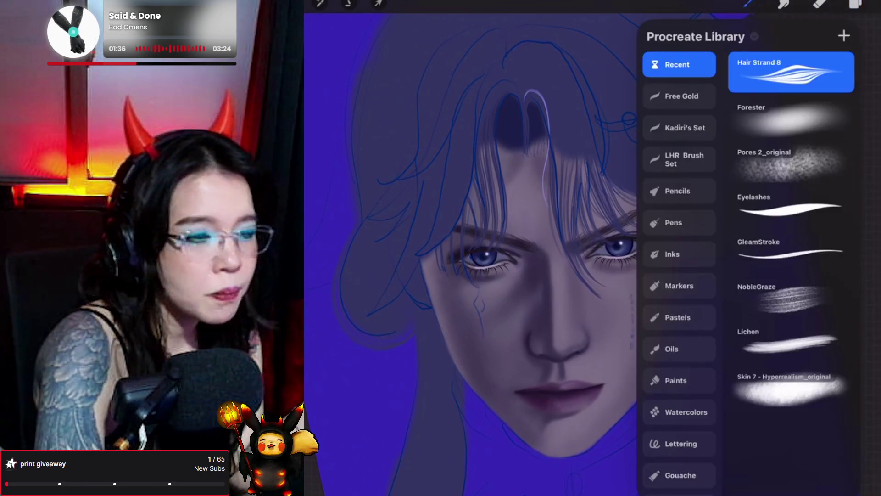
pyautogui.click(747, 4)
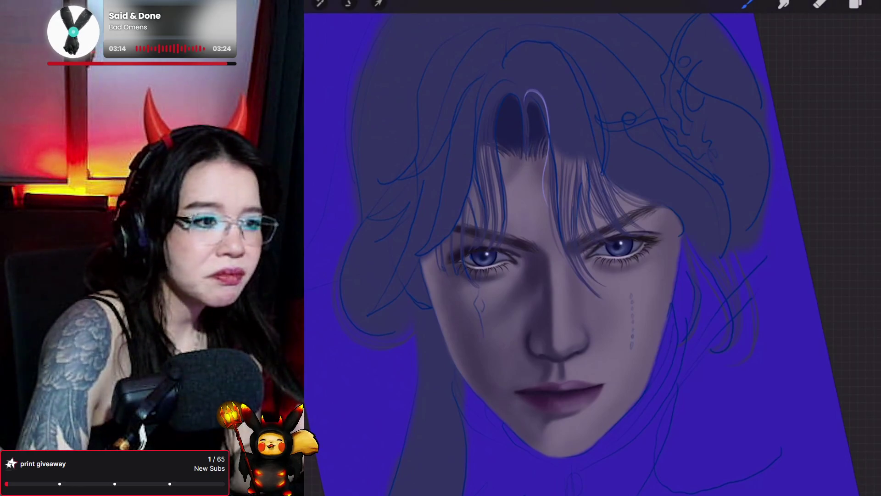
# Step: Move Layer 48 beneath Layer 47, then try a recent brush and undo the stroke
pyautogui.moveTo(558, 349); pyautogui.dragTo(569, 330)
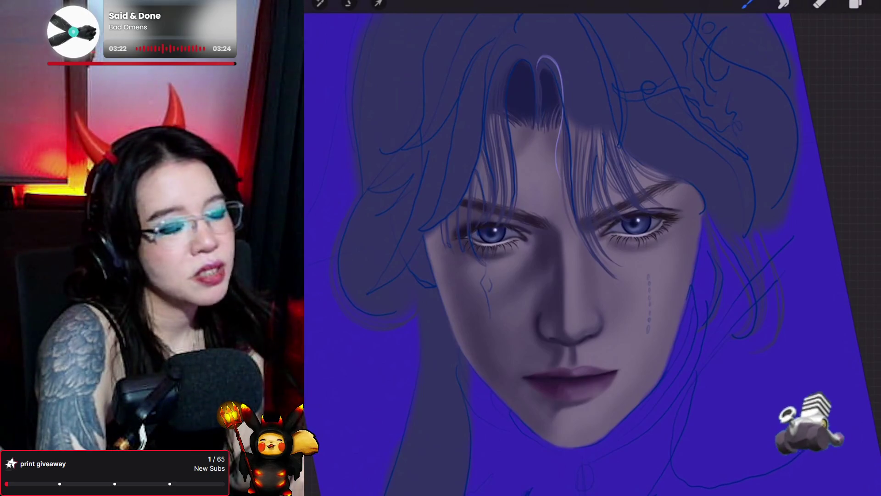
pyautogui.click(855, 4)
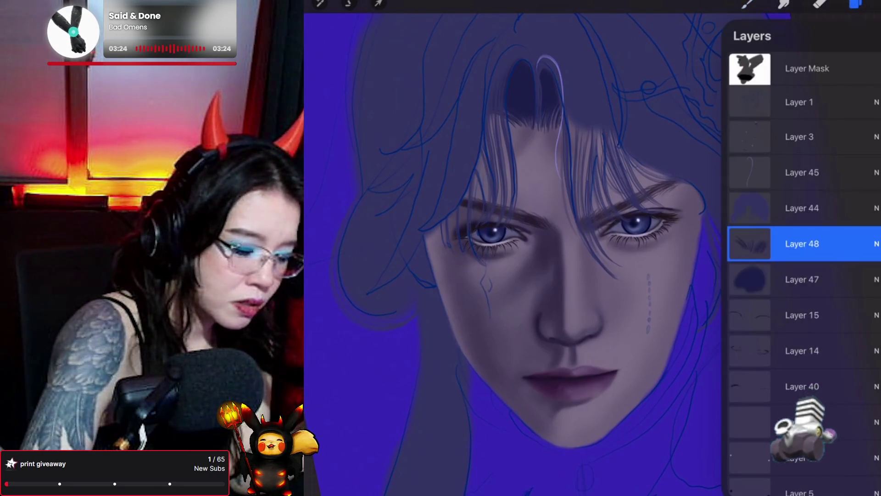
pyautogui.click(802, 280)
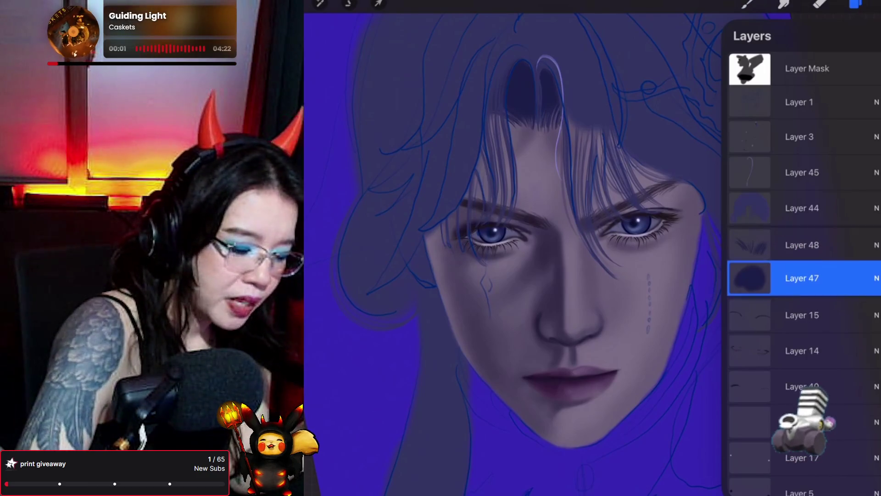
pyautogui.click(802, 279)
pyautogui.click(747, 4)
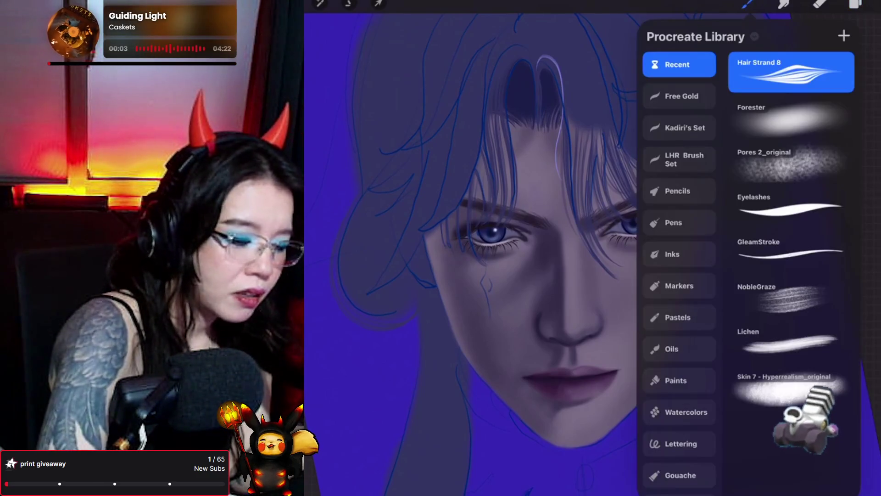
pyautogui.click(777, 104)
pyautogui.click(747, 4)
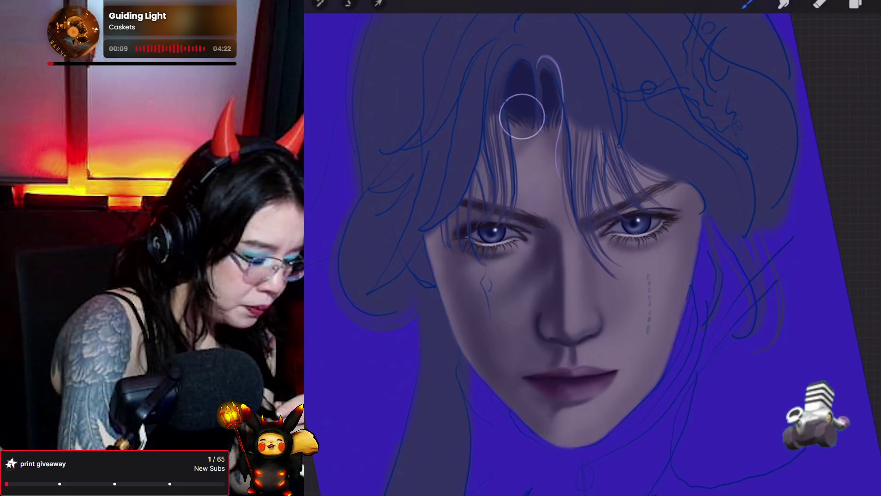
pyautogui.hotkey('ctrl', 'z')
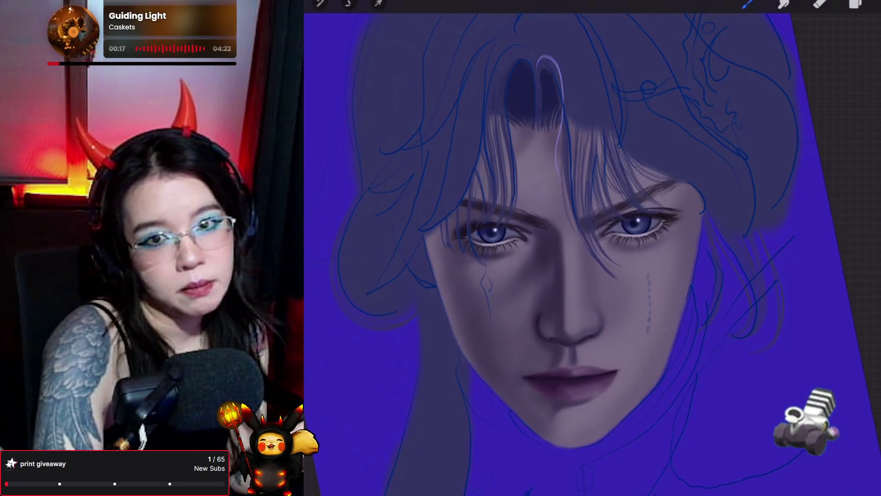
# Step: Make Layer 44 active with the Forester brush, undoing a trial forehead stroke
pyautogui.click(855, 3)
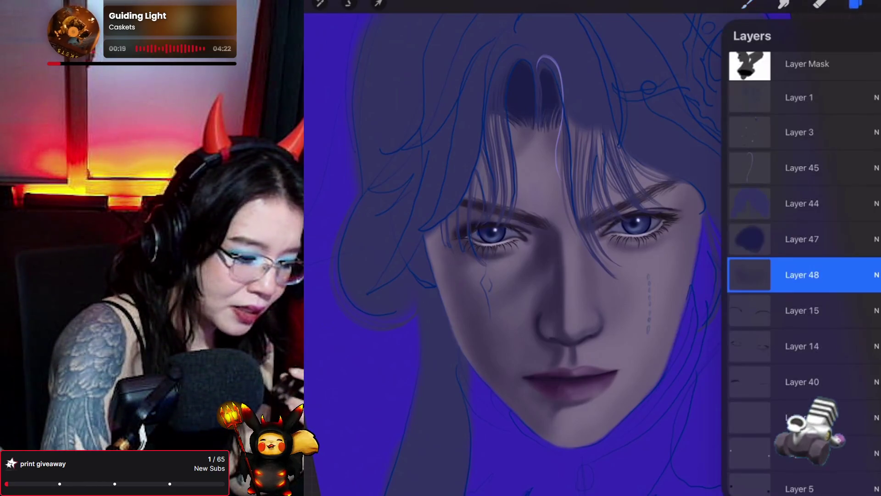
pyautogui.click(801, 203)
pyautogui.click(748, 3)
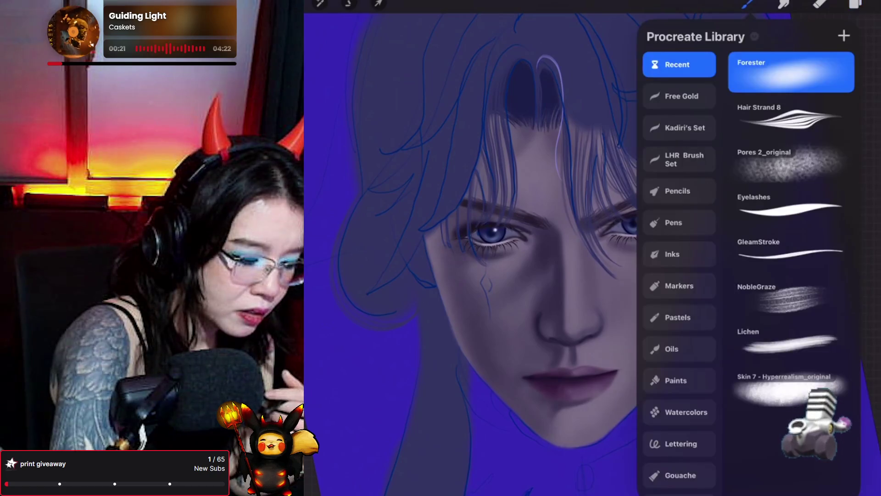
pyautogui.click(787, 75)
pyautogui.moveTo(581, 102)
pyautogui.mouseDown()
pyautogui.moveTo(571, 139)
pyautogui.moveTo(582, 163)
pyautogui.mouseUp()
pyautogui.hotkey('ctrl', 'z')
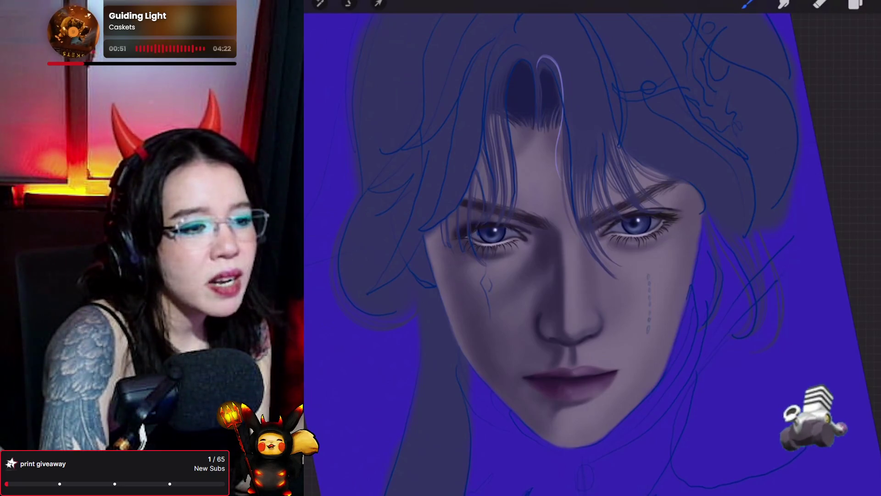
pyautogui.click(855, 4)
# Step: Reorder the layers so Layer 49 sits directly between Layer 9 and Layer 6
pyautogui.scroll(-3, 803, 276)
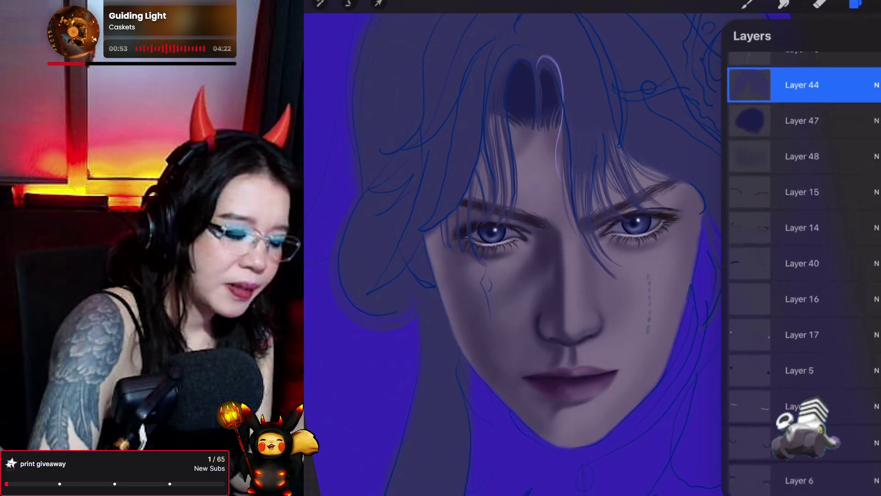
pyautogui.scroll(-10, 803, 276)
pyautogui.scroll(6, 803, 275)
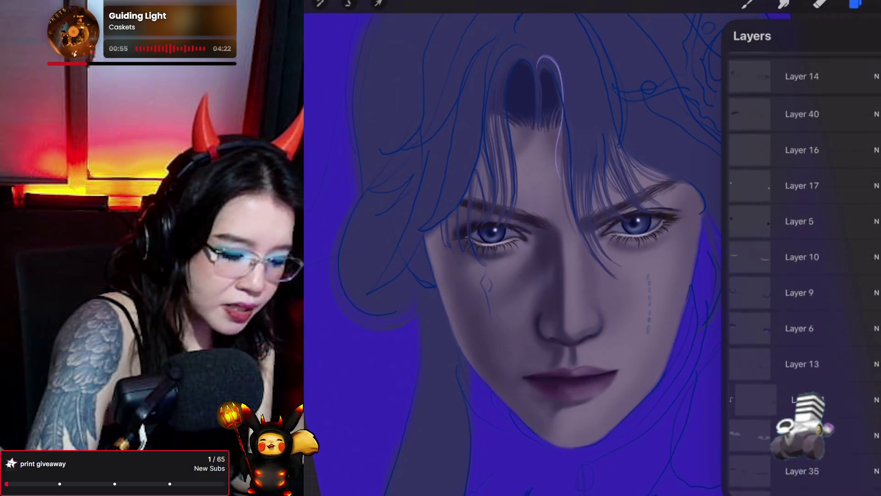
pyautogui.moveTo(803, 399); pyautogui.dragTo(803, 304)
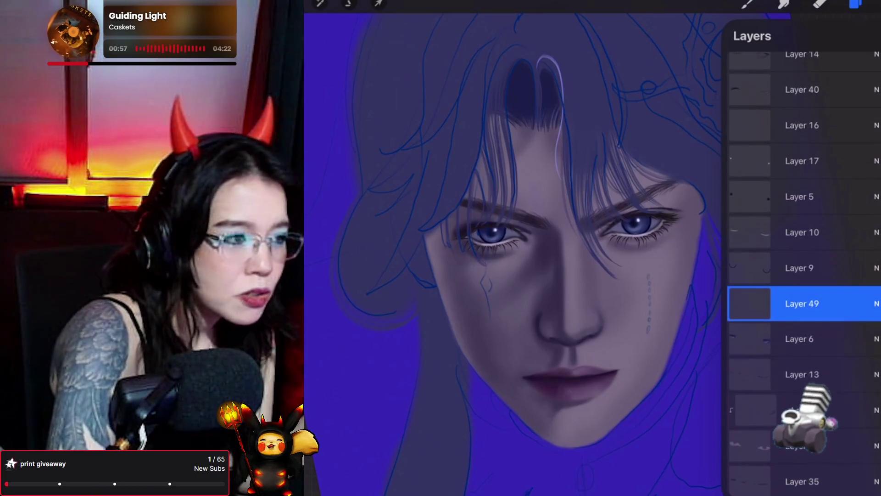
pyautogui.click(747, 4)
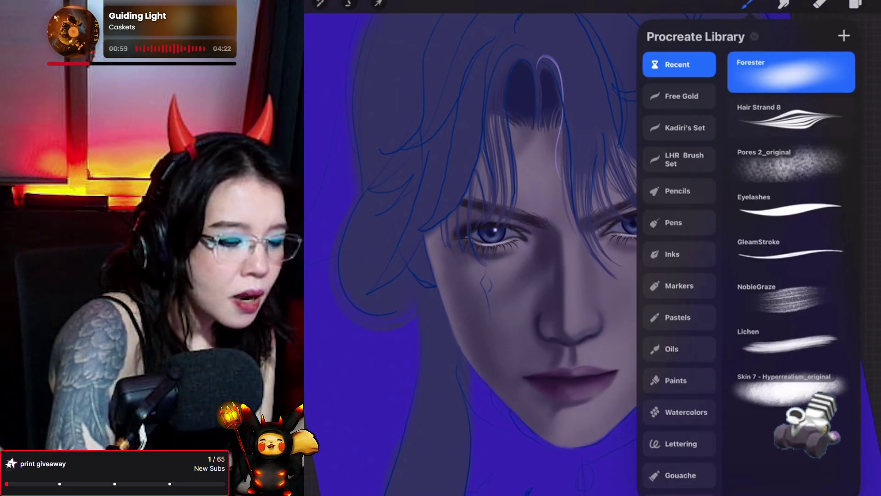
pyautogui.click(747, 3)
pyautogui.scroll(3, 573, 252)
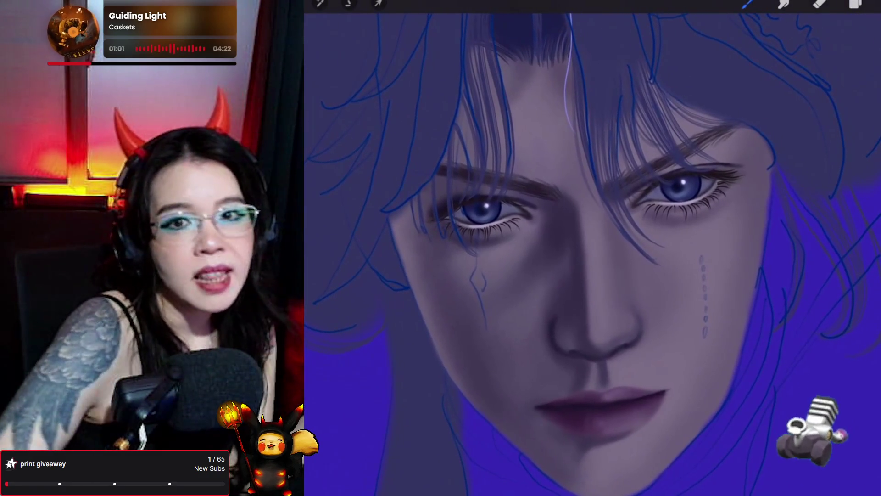
pyautogui.scroll(-1, 592, 252)
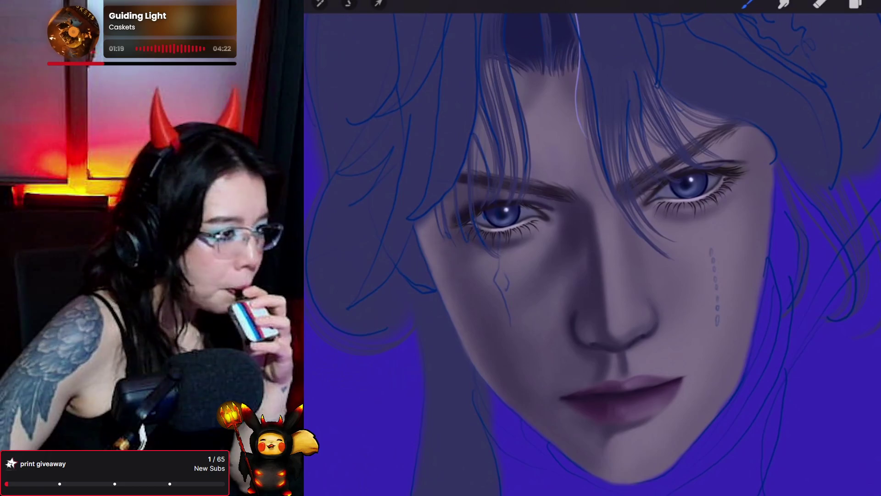
pyautogui.scroll(2, 592, 253)
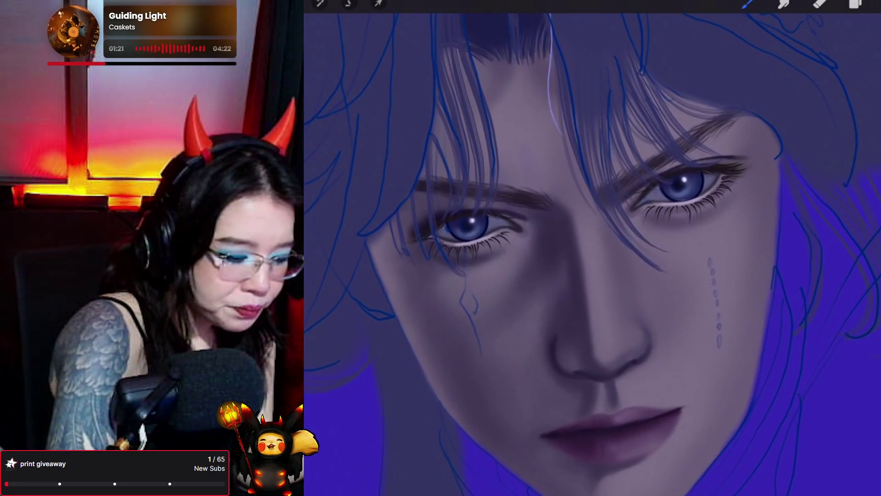
# Step: Select Layer 13 as the working layer in the layer list
pyautogui.click(855, 4)
pyautogui.click(803, 310)
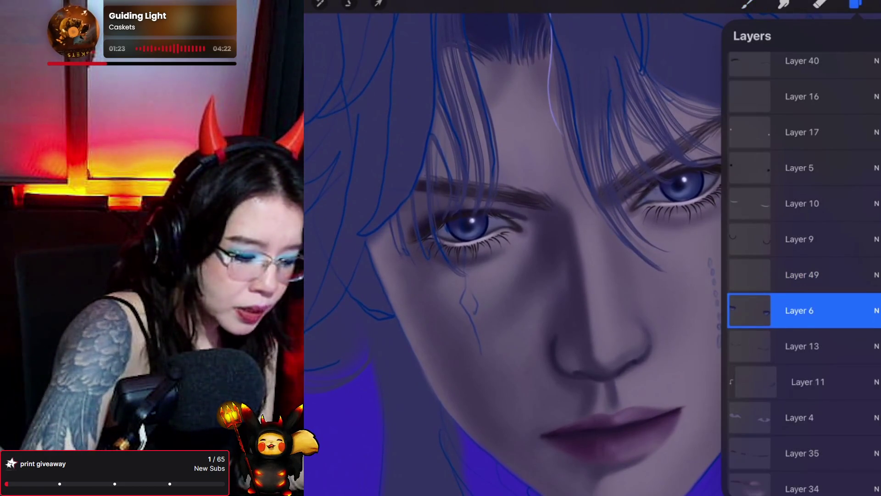
pyautogui.click(803, 346)
# Step: Eyedrop the blue from the right eye's iris to resume painting eye detail
pyautogui.click(747, 4)
pyautogui.click(747, 4)
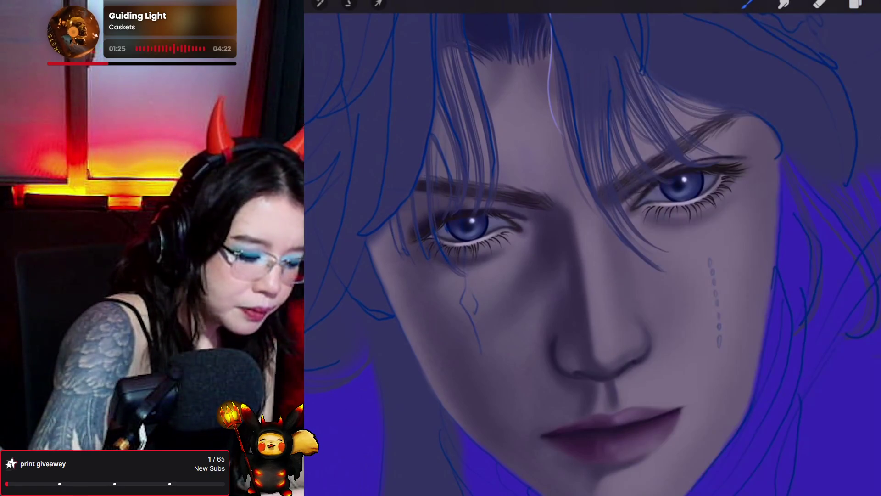
pyautogui.click(694, 172)
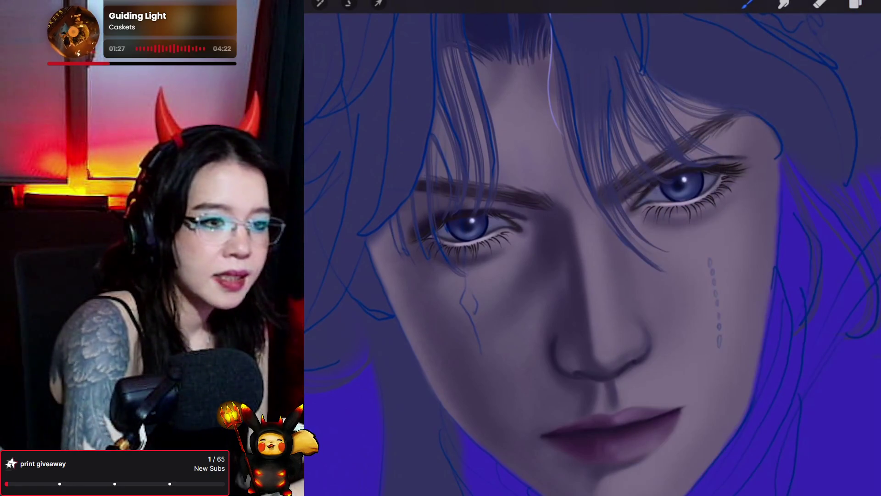
pyautogui.scroll(-2, 592, 252)
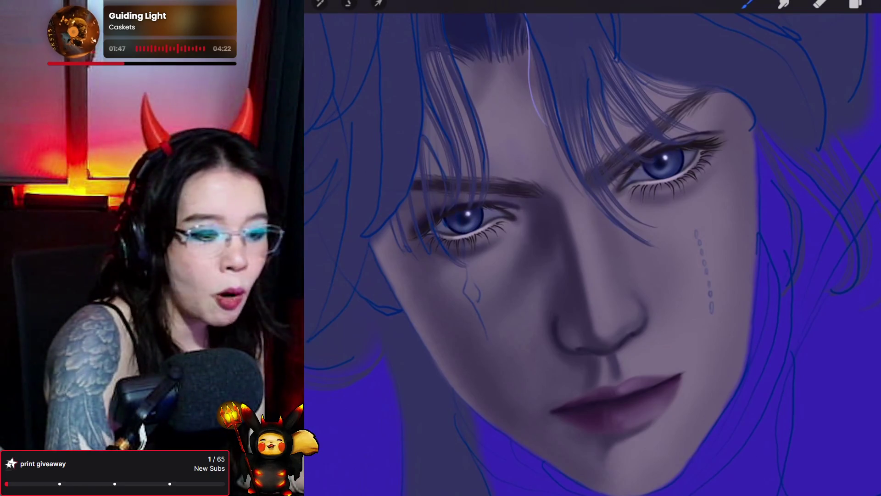
# Step: Merge Layer 6 down into Layer 50 and make Layer 49 active
pyautogui.click(855, 4)
pyautogui.moveTo(802, 242); pyautogui.dragTo(802, 271)
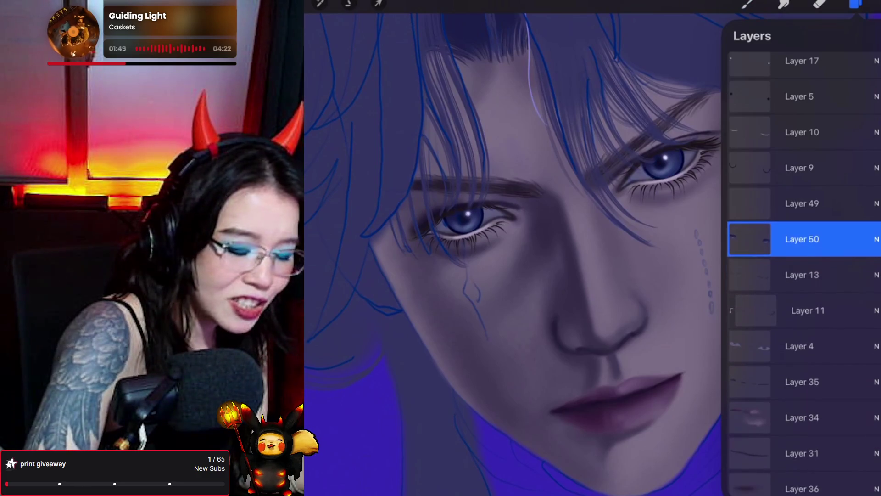
pyautogui.click(802, 203)
# Step: Sample the right eye's blue and shift it to a new shade in the colour disc
pyautogui.click(747, 4)
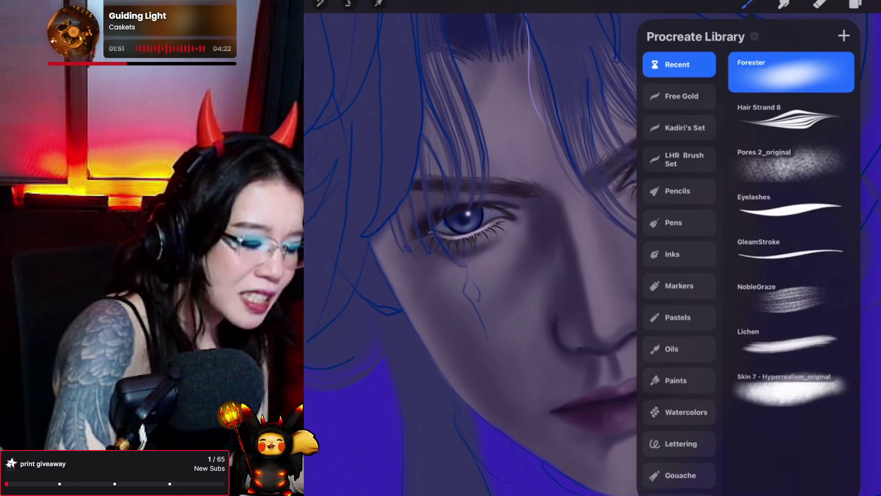
pyautogui.click(747, 4)
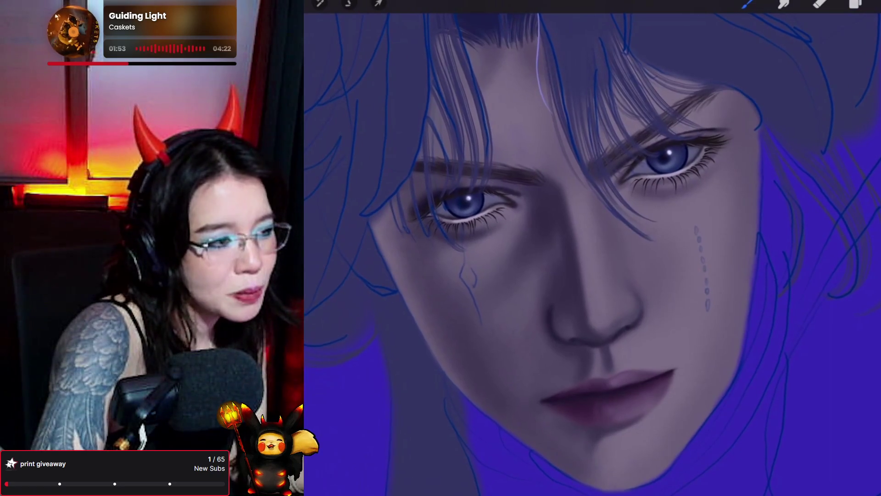
pyautogui.moveTo(656, 142); pyautogui.dragTo(656, 142)
pyautogui.click(875, 3)
pyautogui.moveTo(810, 119); pyautogui.dragTo(807, 108)
pyautogui.click(876, 4)
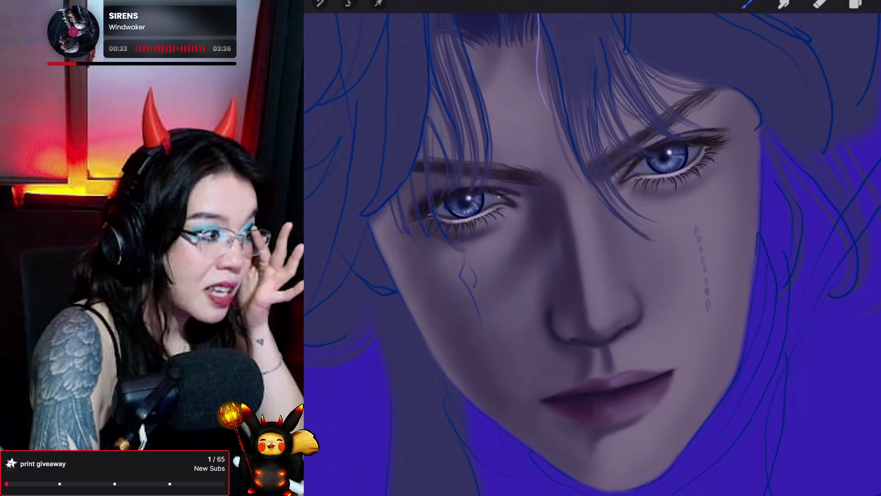
# Step: Make the Layer Mask layer active and return to the canvas
pyautogui.click(855, 5)
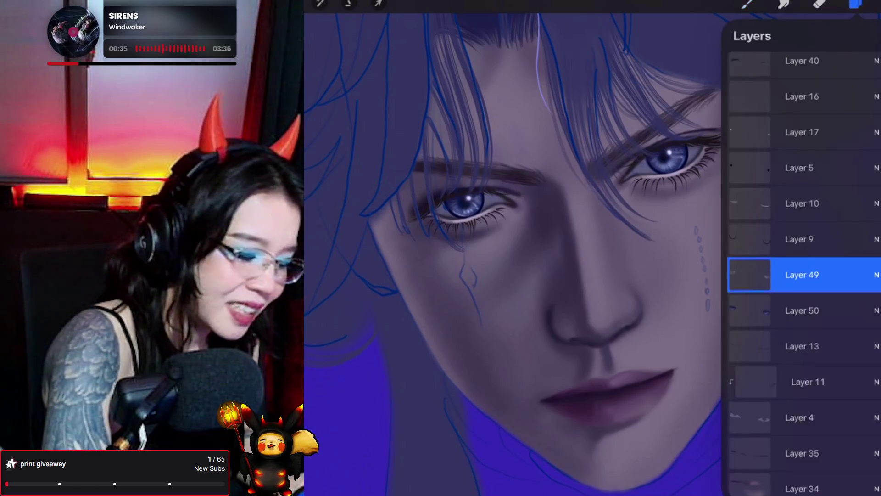
pyautogui.scroll(3, 804, 275)
pyautogui.scroll(5, 803, 275)
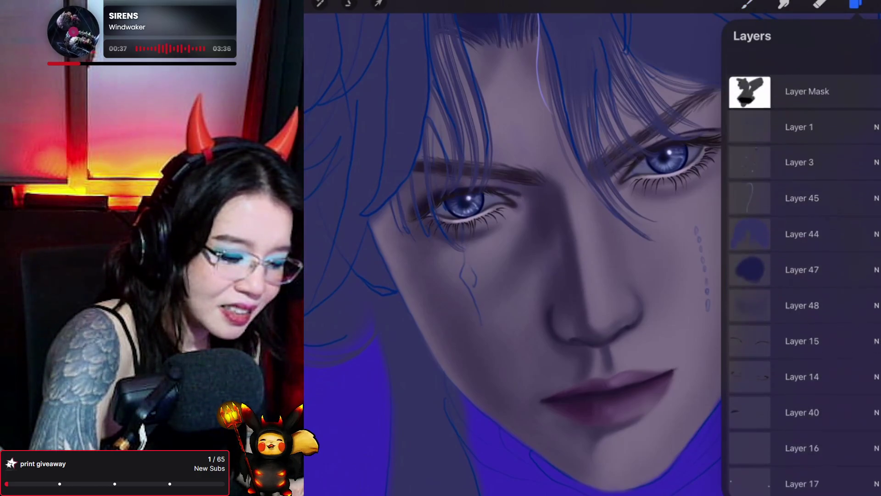
pyautogui.click(803, 69)
pyautogui.click(747, 4)
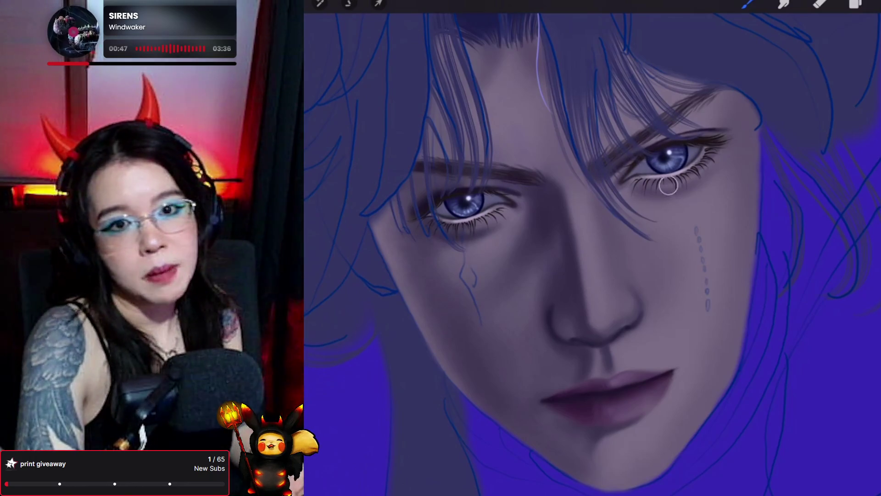
# Step: Switch to Layer 49 and bring up the colour picker
pyautogui.click(855, 3)
pyautogui.scroll(-10, 803, 275)
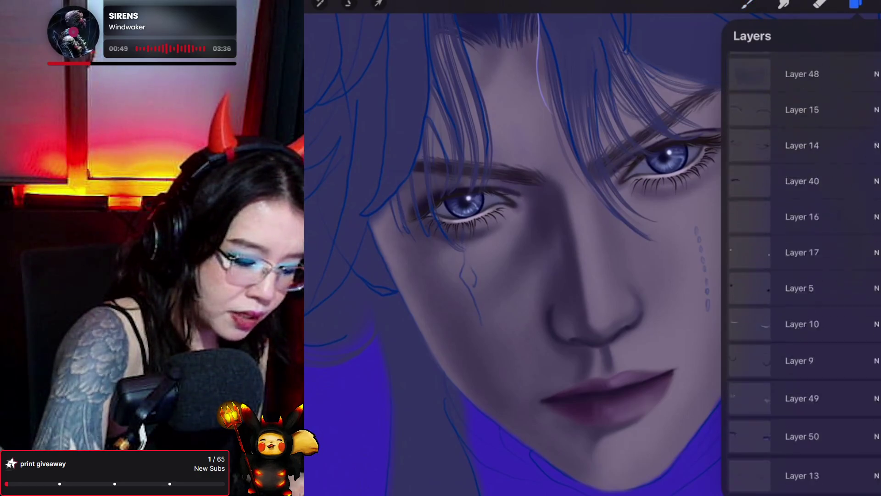
pyautogui.scroll(5, 803, 276)
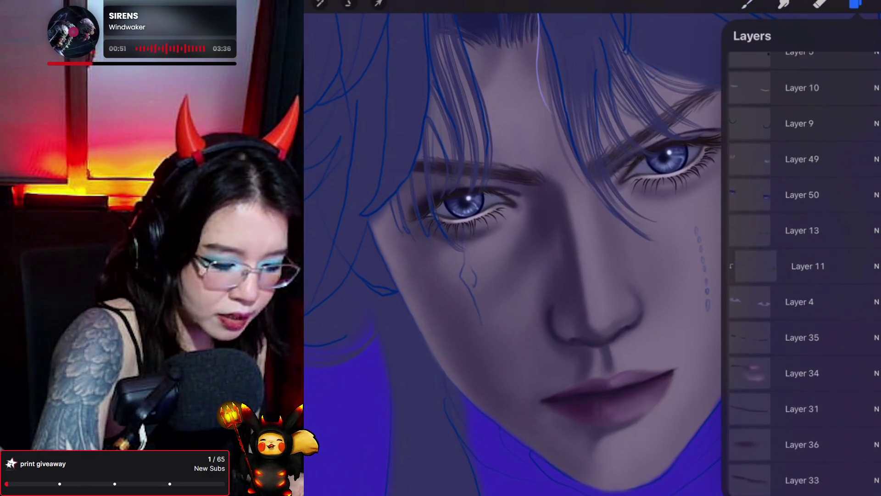
pyautogui.click(802, 157)
pyautogui.click(872, 4)
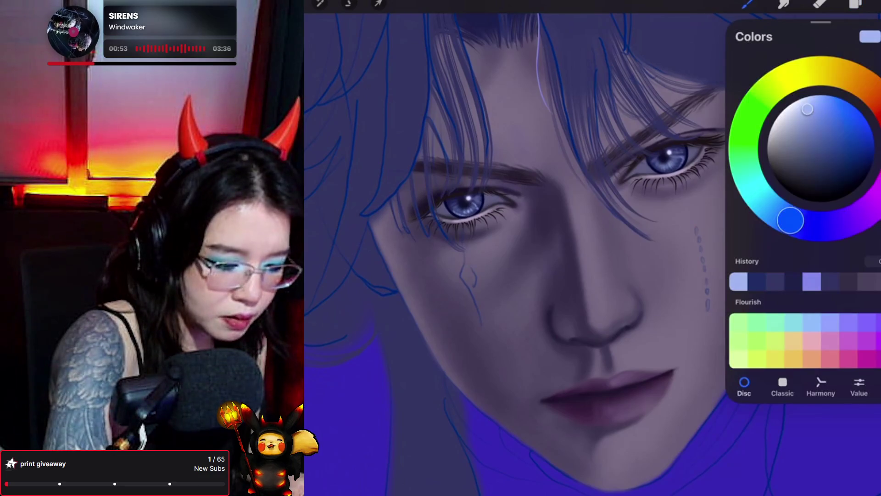
# Step: Set the painting colour to a pale lavender in the colour disc
pyautogui.moveTo(808, 112); pyautogui.dragTo(798, 107)
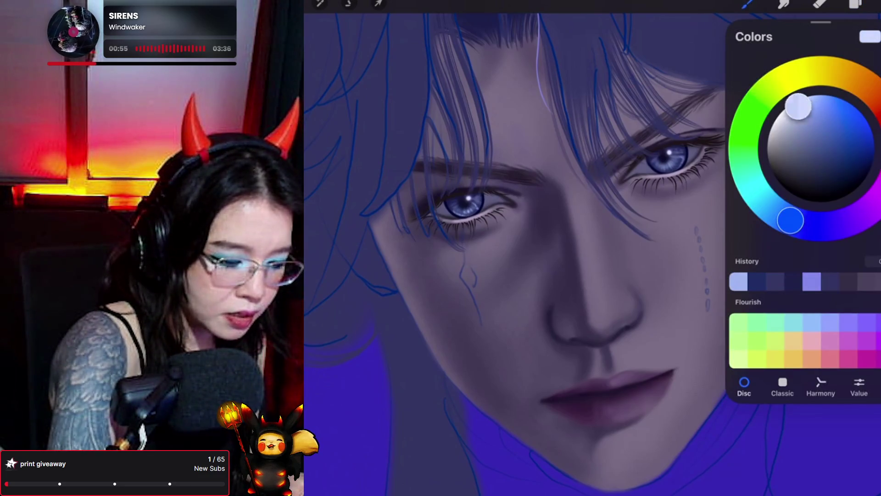
pyautogui.click(869, 3)
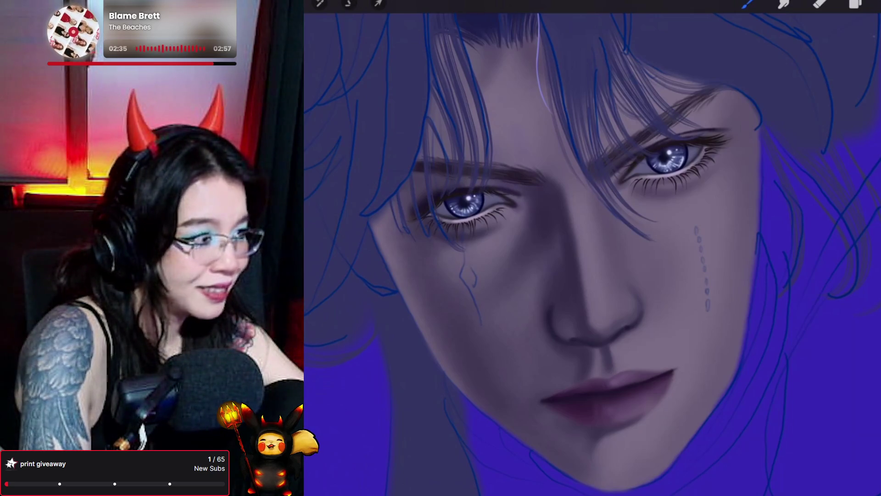
# Step: Merge Layer 50 down into Layer 49 and make Layer 9 active
pyautogui.click(854, 3)
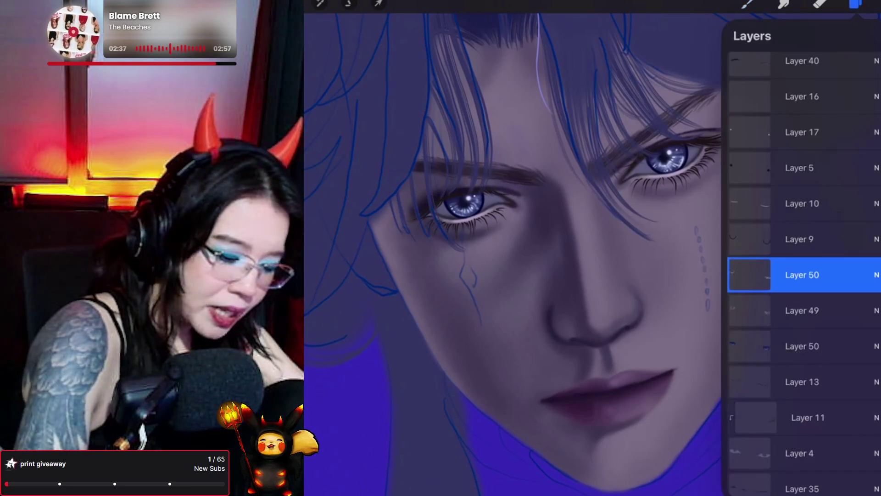
pyautogui.moveTo(802, 274); pyautogui.dragTo(802, 303)
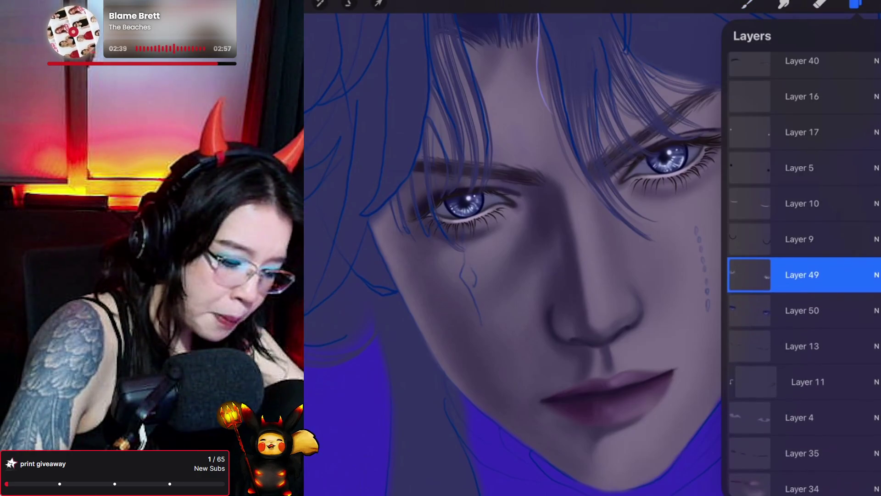
pyautogui.click(752, 239)
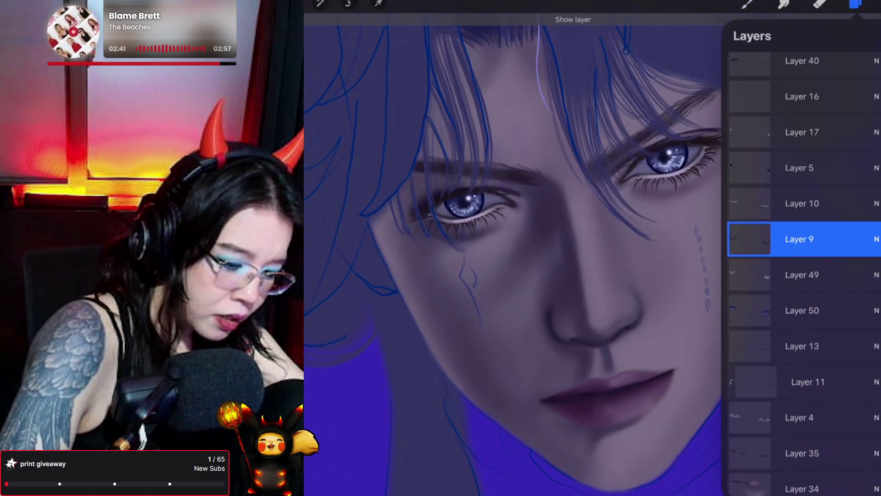
# Step: Freehand-select the area around both eyes and bring up the selection actions
pyautogui.click(349, 3)
pyautogui.moveTo(422, 163)
pyautogui.mouseDown()
pyautogui.moveTo(403, 248)
pyautogui.moveTo(422, 165)
pyautogui.mouseUp()
pyautogui.click(546, 482)
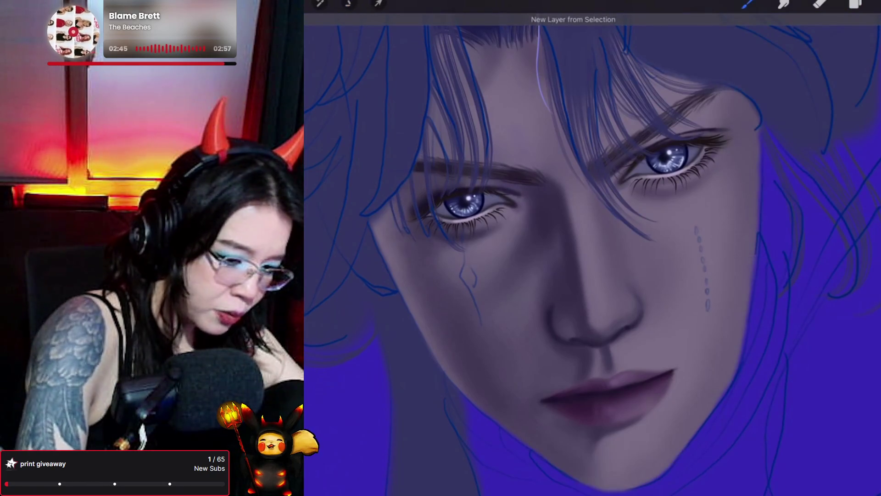
# Step: Copy the eye selection to a new layer and soften it with a 3% Gaussian Blur
pyautogui.click(855, 4)
pyautogui.click(320, 4)
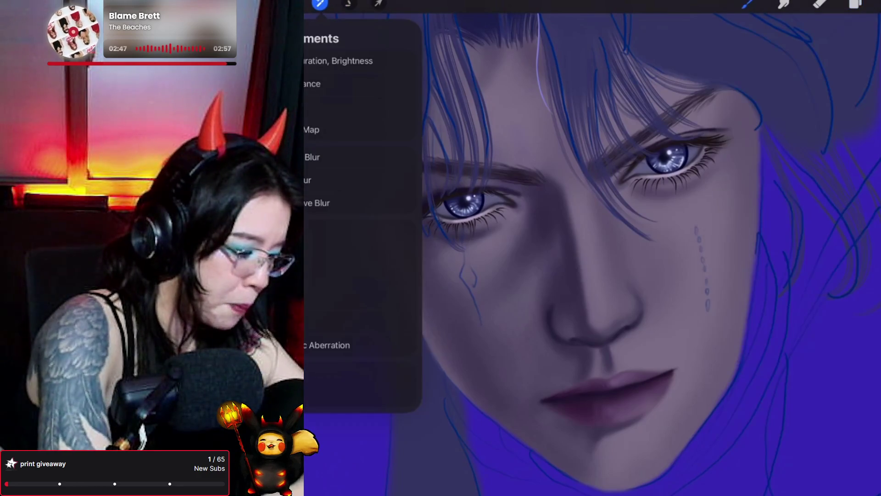
pyautogui.click(362, 157)
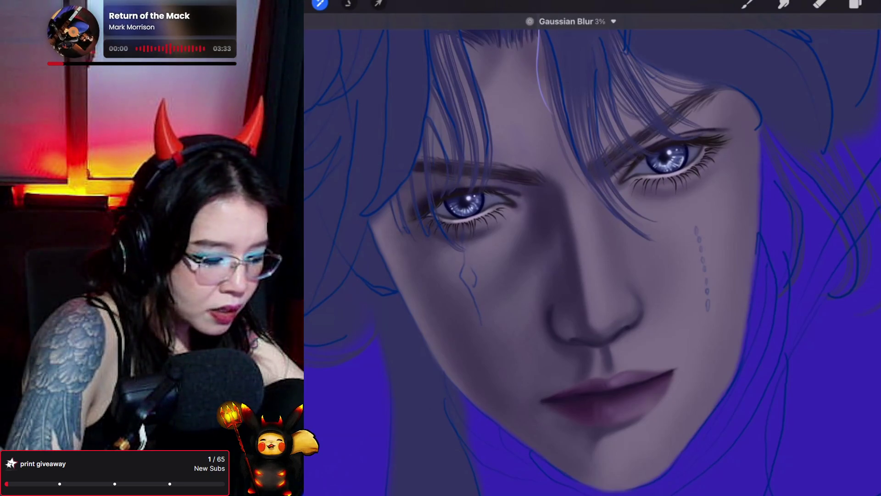
pyautogui.click(855, 4)
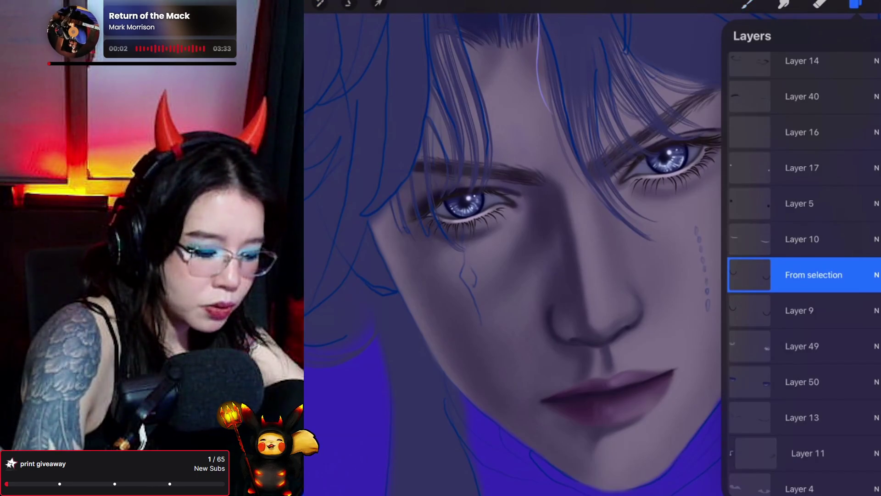
# Step: Compare Layer 10's visibility, then add Layer 51 above the From selection layer
pyautogui.click(802, 239)
pyautogui.click(877, 239)
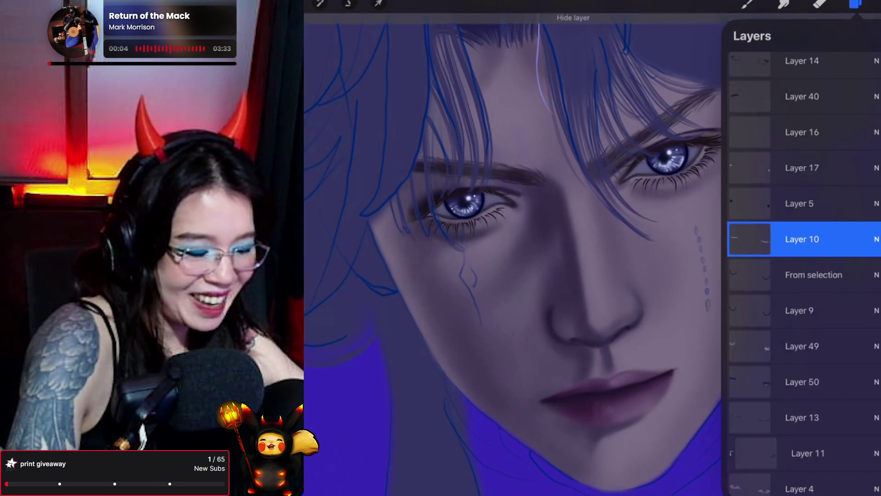
pyautogui.click(813, 274)
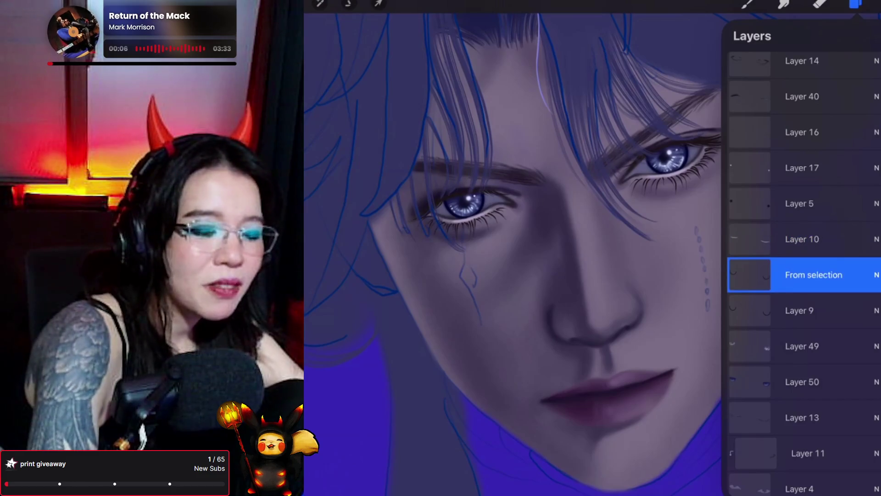
pyautogui.click(868, 35)
# Step: Pick a new painting colour in the colour disc
pyautogui.click(874, 5)
pyautogui.moveTo(794, 109); pyautogui.dragTo(805, 120)
pyautogui.click(747, 3)
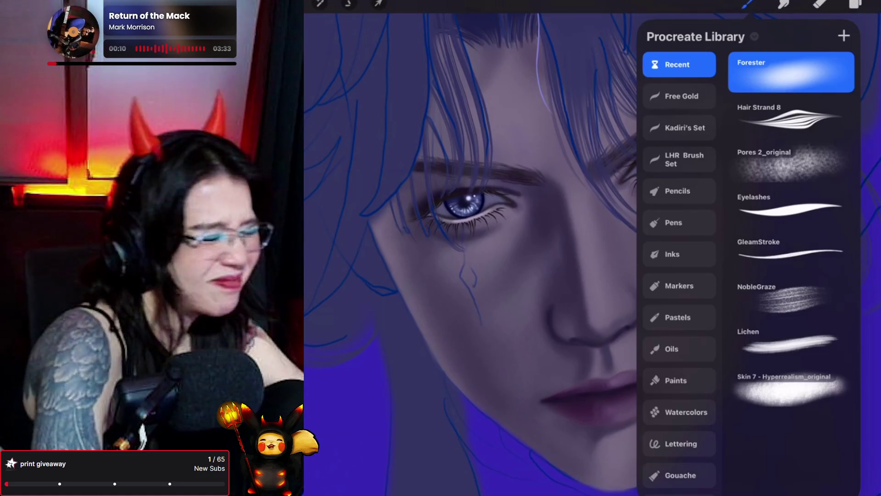
# Step: Choose the Lightpen brush from the Classic Library's Luminance set
pyautogui.click(679, 65)
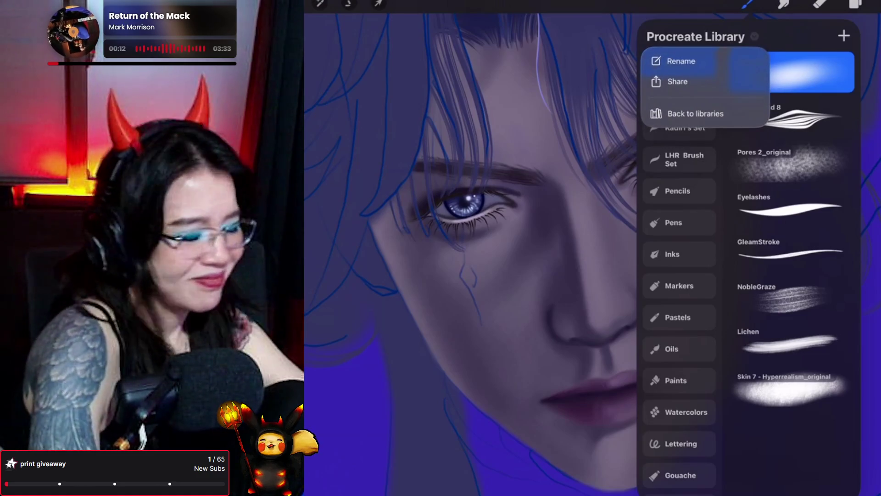
pyautogui.click(696, 114)
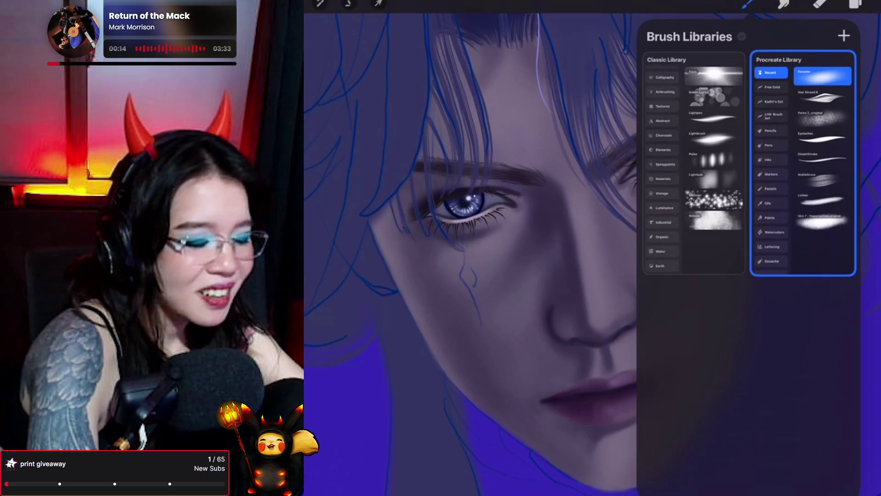
pyautogui.click(689, 161)
pyautogui.click(748, 5)
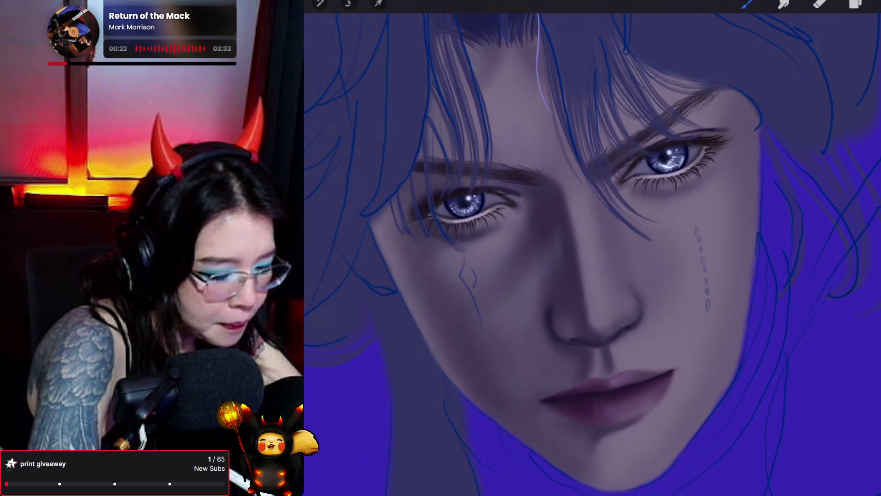
# Step: Undo and redo the recent strokes near the right eye to compare results
pyautogui.hotkey('ctrl', 'z')
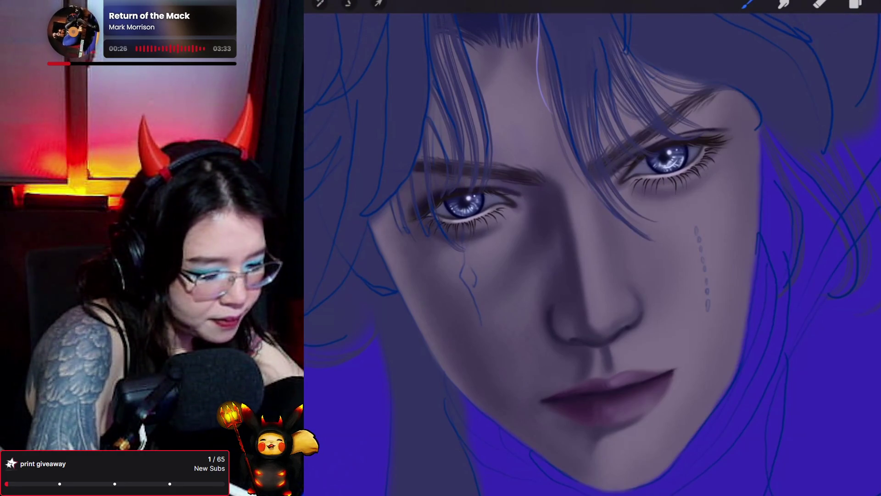
pyautogui.hotkey('ctrl', 'z')
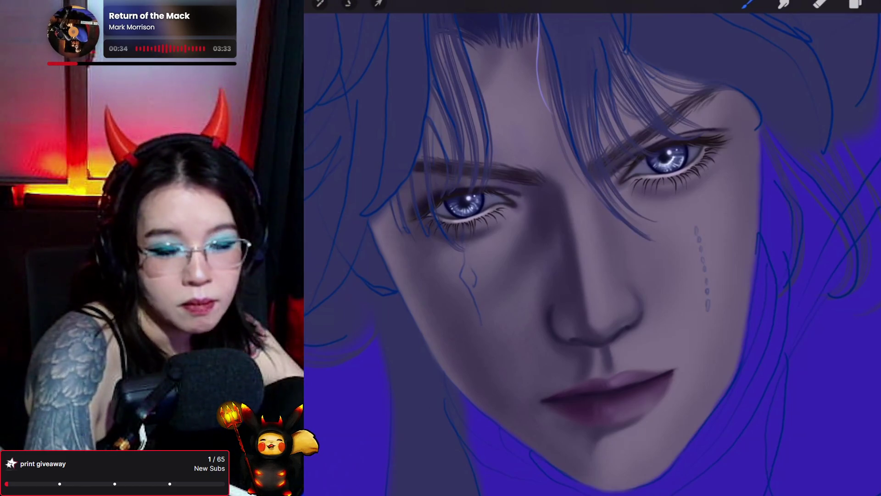
pyautogui.hotkey('ctrl', 'shift', 'z')
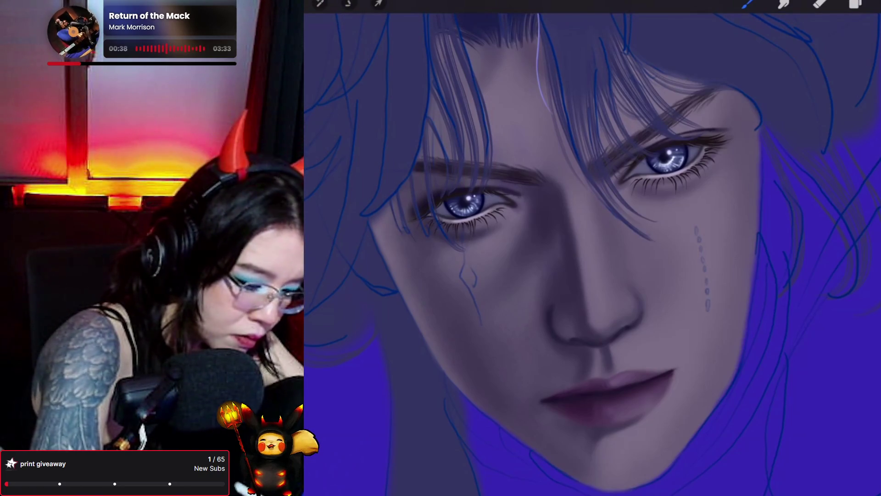
pyautogui.hotkey('ctrl', 'z')
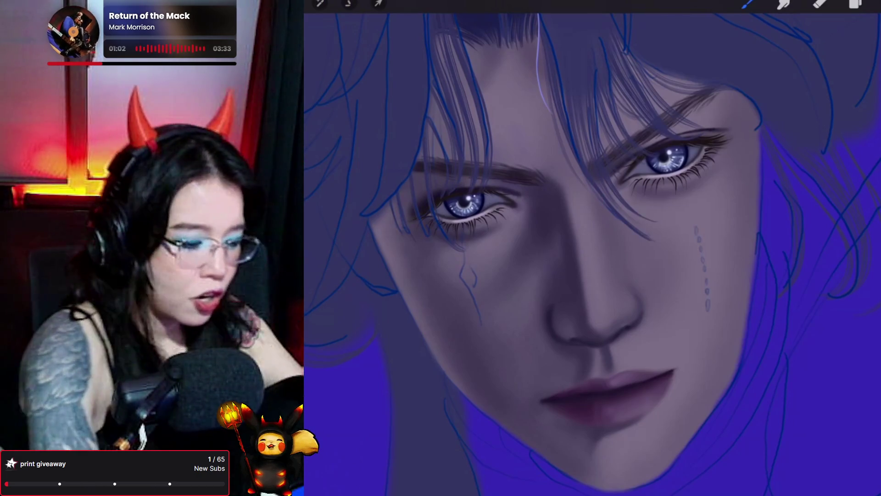
# Step: Smudge the right iris highlight into a soft, bright swirl
pyautogui.click(784, 4)
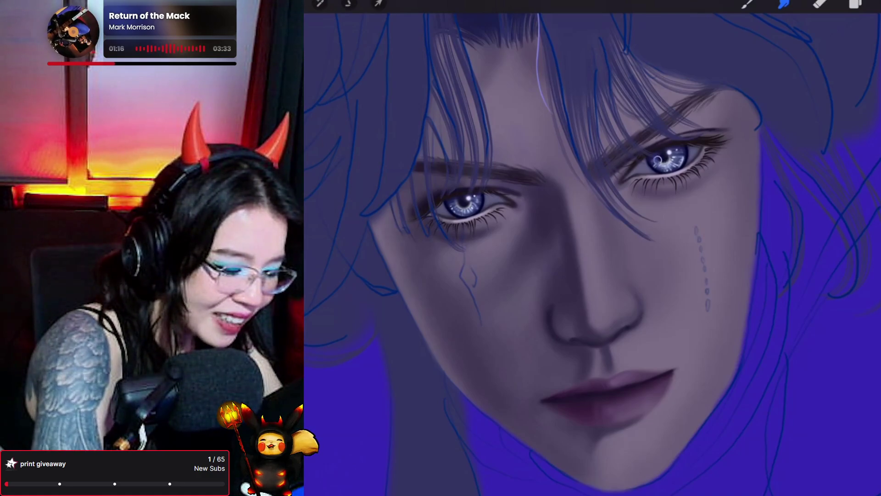
pyautogui.press('b')
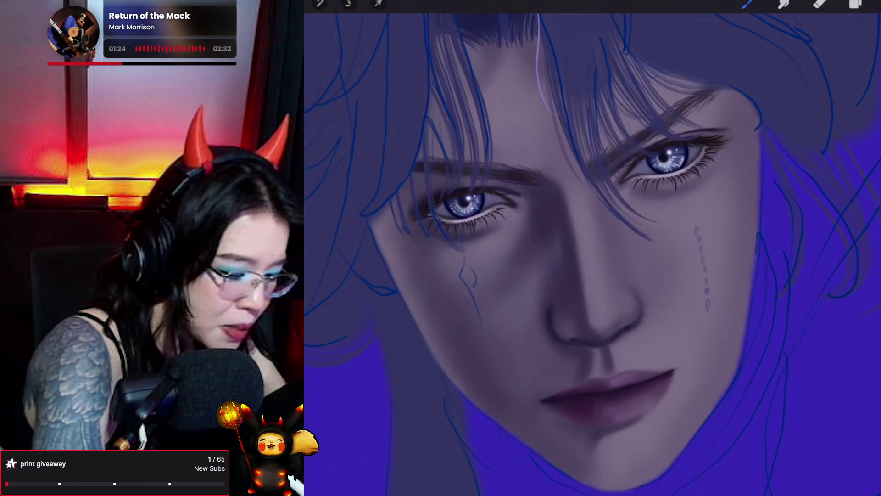
pyautogui.click(784, 4)
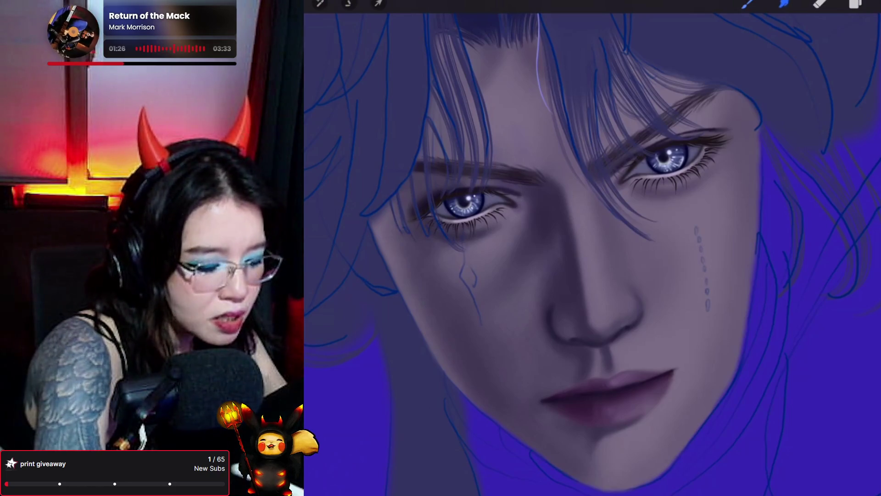
pyautogui.moveTo(654, 150)
pyautogui.mouseDown()
pyautogui.moveTo(658, 161)
pyautogui.moveTo(654, 153)
pyautogui.moveTo(666, 146)
pyautogui.mouseUp()
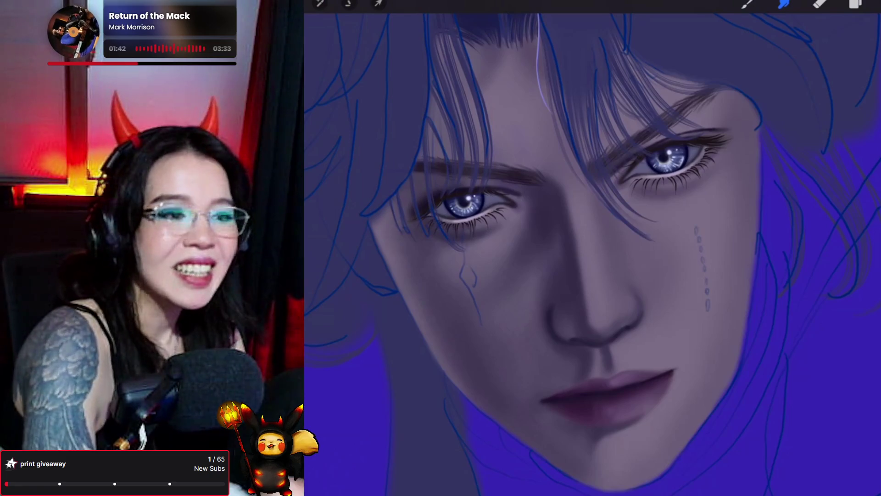
pyautogui.click(854, 4)
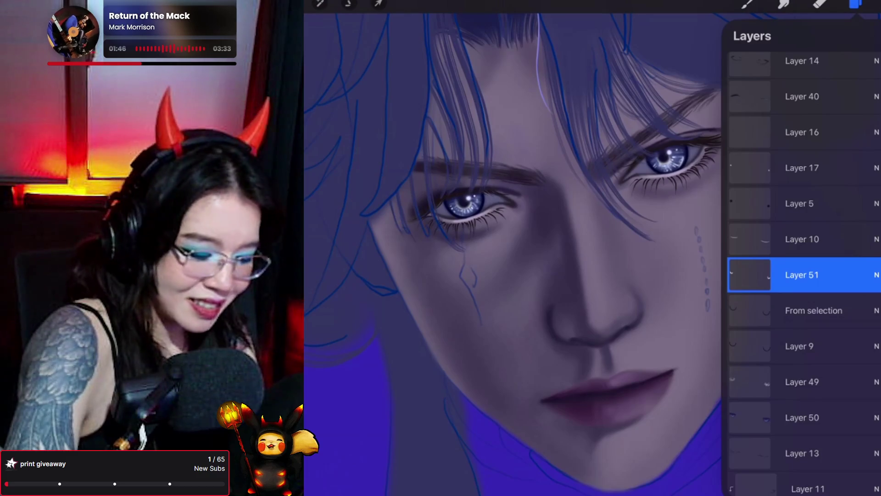
# Step: Merge the face layers down into Layer 50 and delete Layer 11
pyautogui.scroll(-1, 803, 275)
pyautogui.scroll(1, 803, 276)
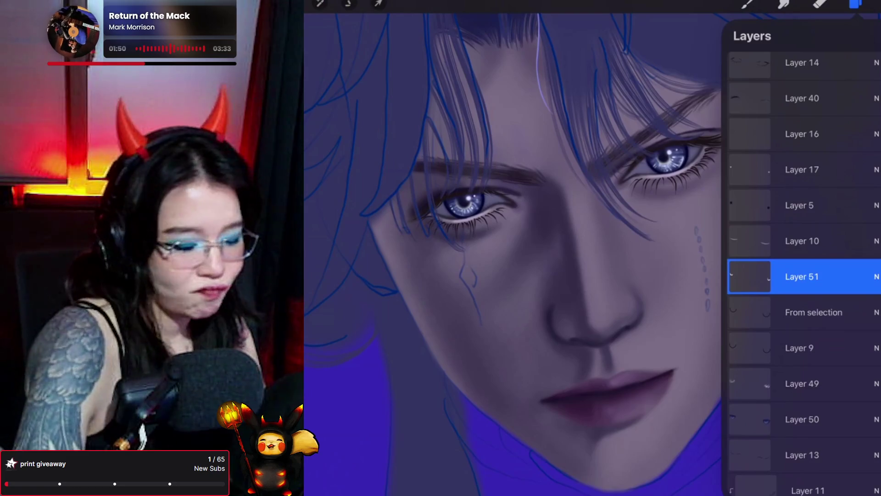
pyautogui.scroll(-5, 803, 275)
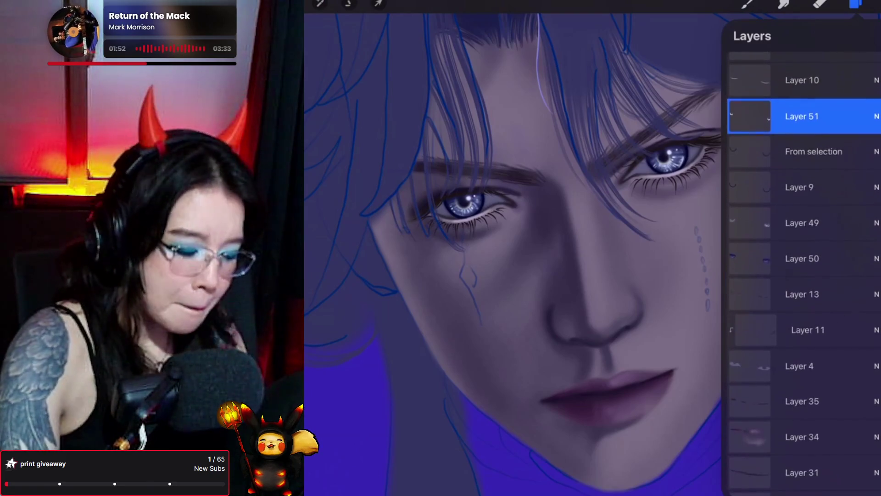
pyautogui.moveTo(803, 116); pyautogui.dragTo(803, 259)
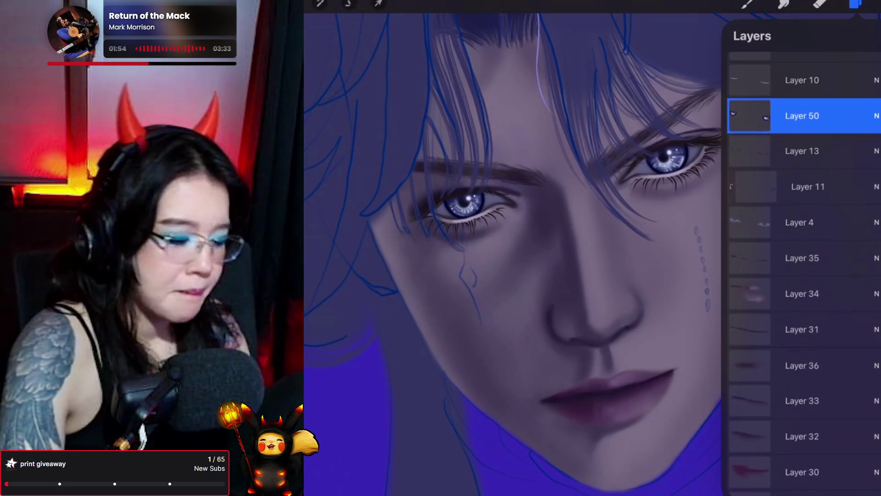
pyautogui.moveTo(808, 187); pyautogui.dragTo(807, 222)
pyautogui.click(799, 187)
# Step: Add Layer 47 between Layer 50 and Layer 13, re-show Layer 13, and open the brush library
pyautogui.click(872, 36)
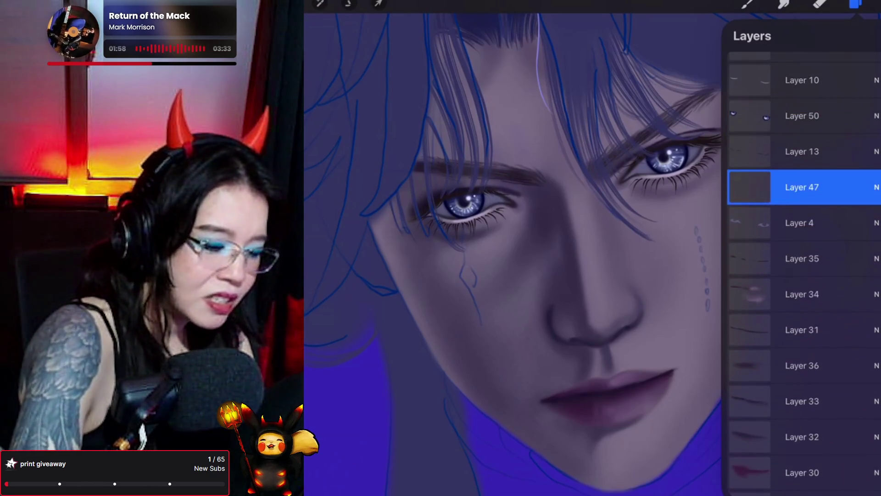
pyautogui.click(802, 151)
pyautogui.click(877, 152)
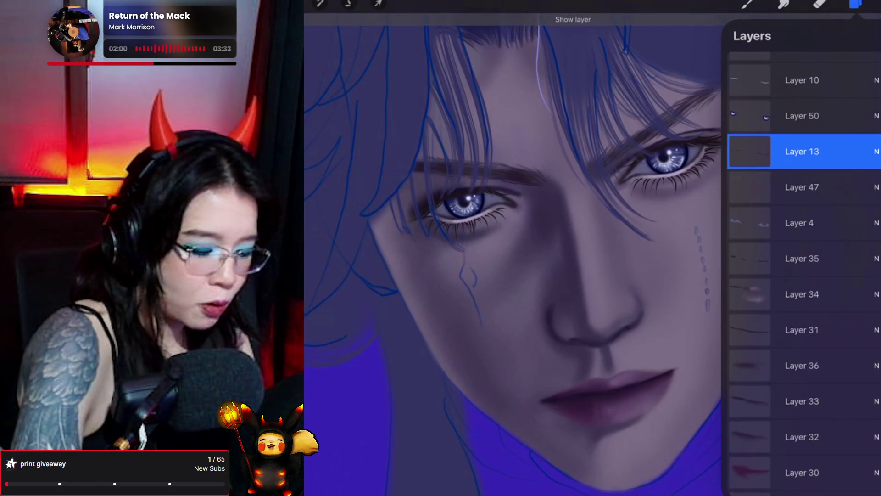
pyautogui.click(802, 187)
pyautogui.moveTo(802, 187); pyautogui.dragTo(807, 147)
pyautogui.click(855, 3)
pyautogui.click(748, 4)
pyautogui.scroll(5, 679, 275)
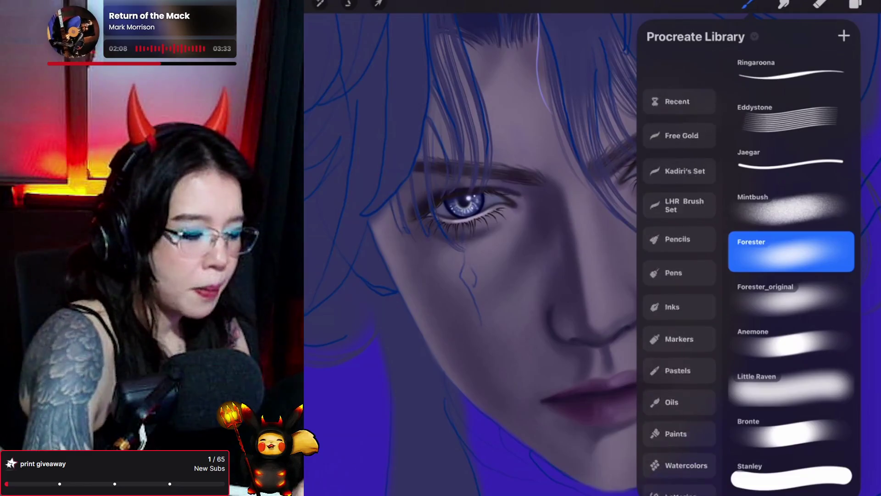
# Step: Choose the Forester brush from the recent brushes and close the brush library
pyautogui.click(679, 65)
pyautogui.click(748, 4)
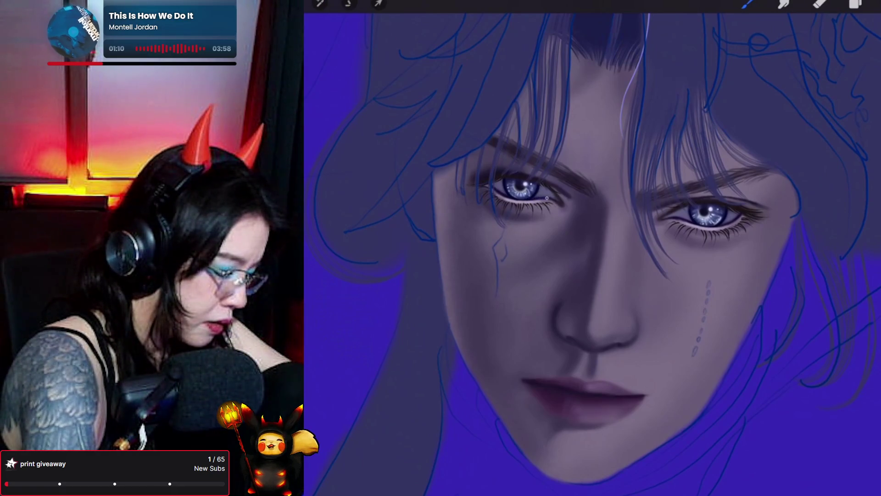
# Step: Tilt the canvas and eyedrop the dark colour from the right eye into the colour picker
pyautogui.moveTo(592, 248); pyautogui.dragTo(606, 252)
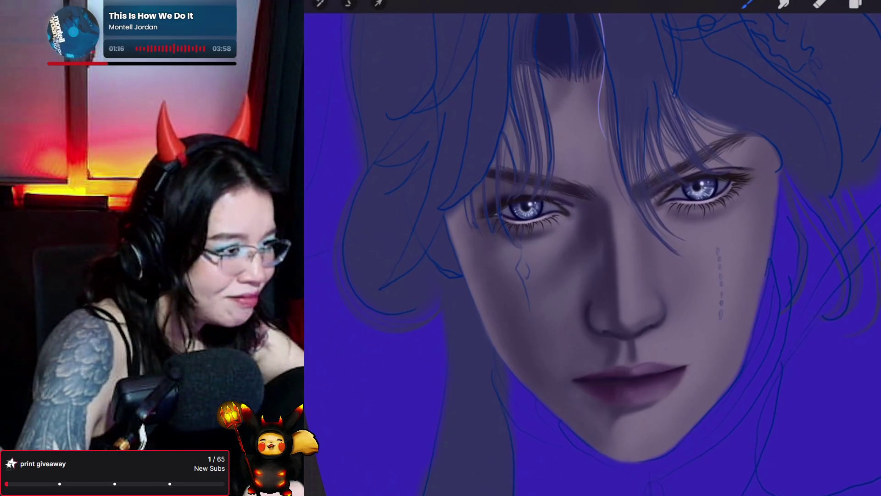
pyautogui.moveTo(660, 181); pyautogui.dragTo(660, 180)
pyautogui.click(855, 4)
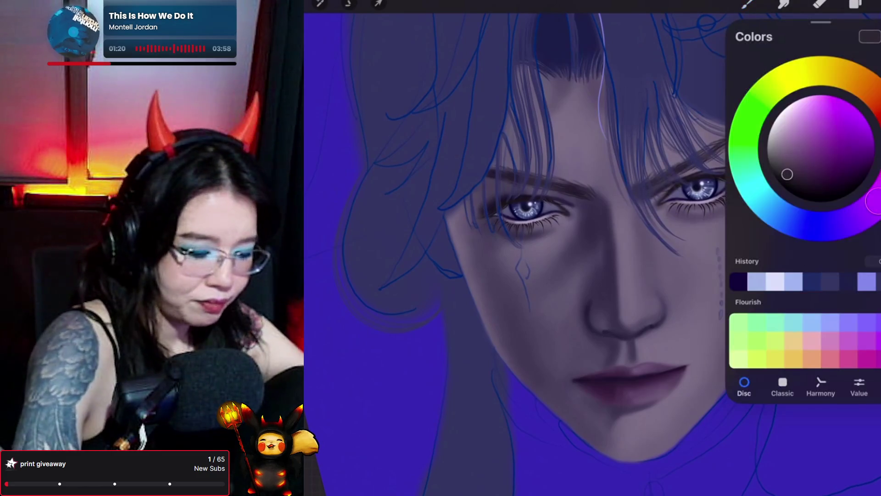
# Step: Shift the colour to dark red and add new Layer 48 above Layer 4
pyautogui.moveTo(787, 175)
pyautogui.mouseDown()
pyautogui.moveTo(832, 174)
pyautogui.moveTo(819, 175)
pyautogui.mouseUp()
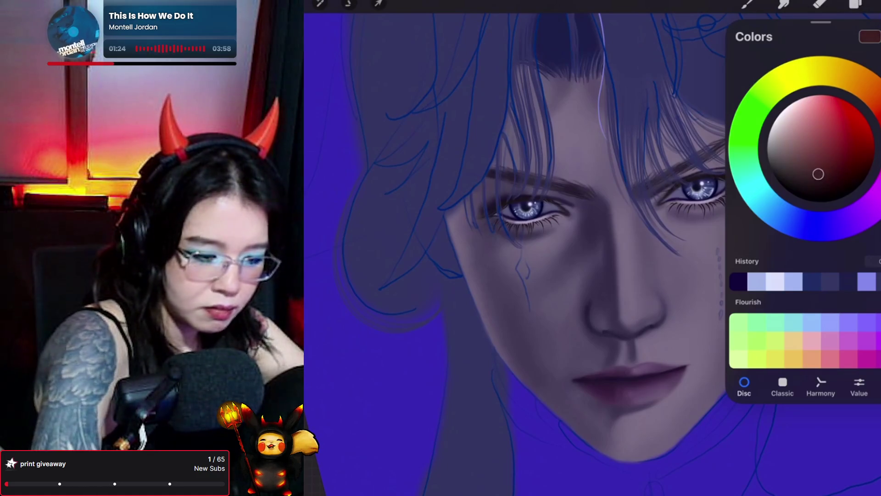
pyautogui.click(855, 4)
pyautogui.scroll(-4, 803, 276)
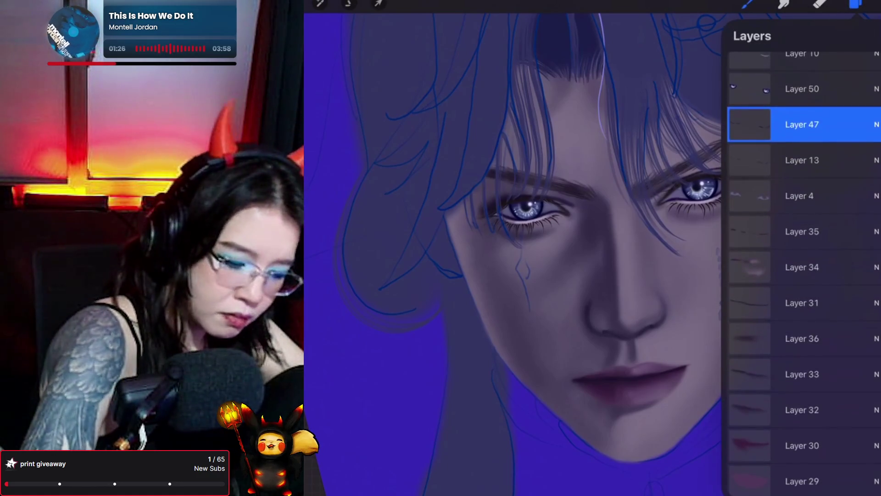
pyautogui.click(802, 197)
pyautogui.click(872, 36)
pyautogui.click(747, 4)
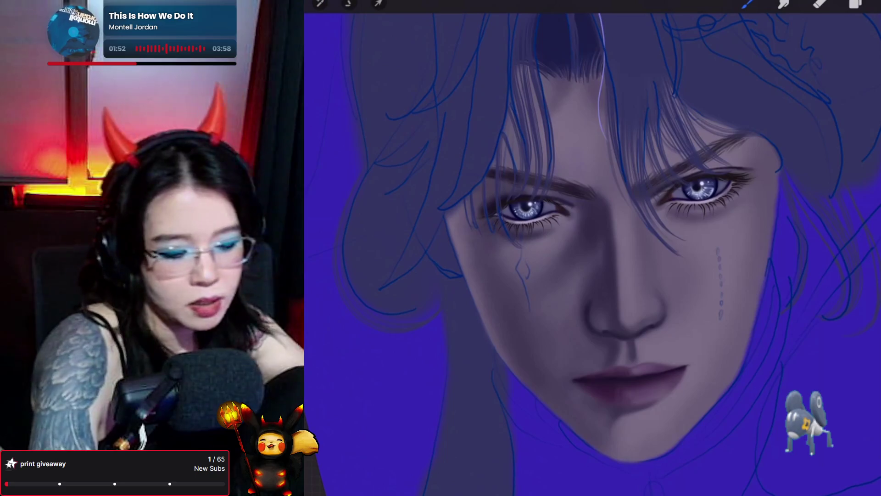
# Step: Add empty Layer 49 and darken the painting colour to near-black
pyautogui.click(855, 4)
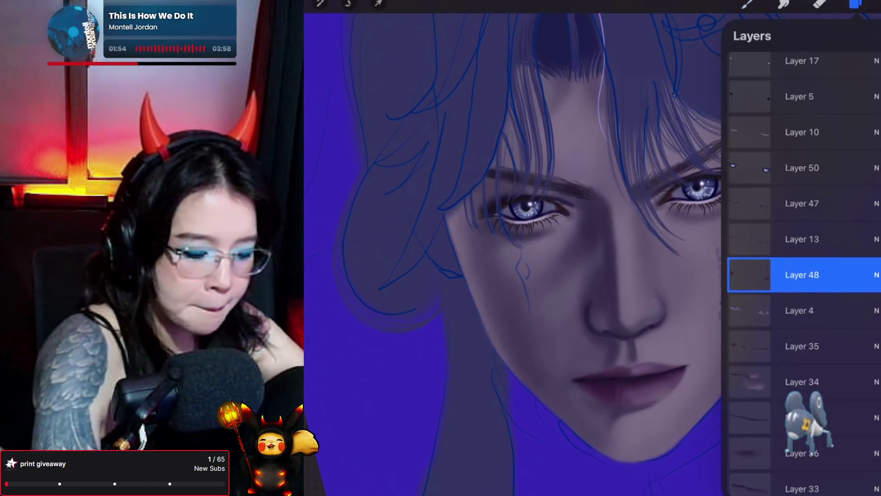
pyautogui.click(865, 36)
pyautogui.click(872, 3)
pyautogui.moveTo(818, 174)
pyautogui.mouseDown()
pyautogui.moveTo(803, 183)
pyautogui.moveTo(821, 200)
pyautogui.mouseUp()
pyautogui.click(872, 3)
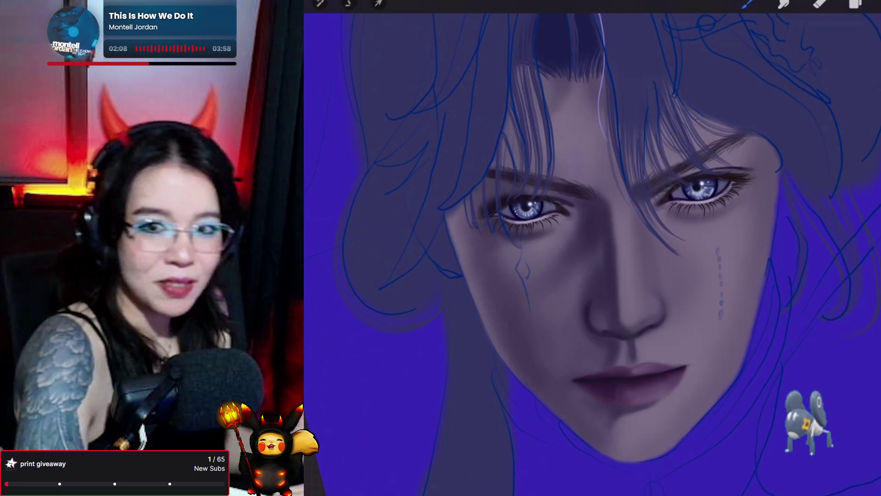
# Step: Scroll the #pets channel and open the terrarium photo full size
pyautogui.scroll(2, 642, 252)
pyautogui.scroll(1, 592, 248)
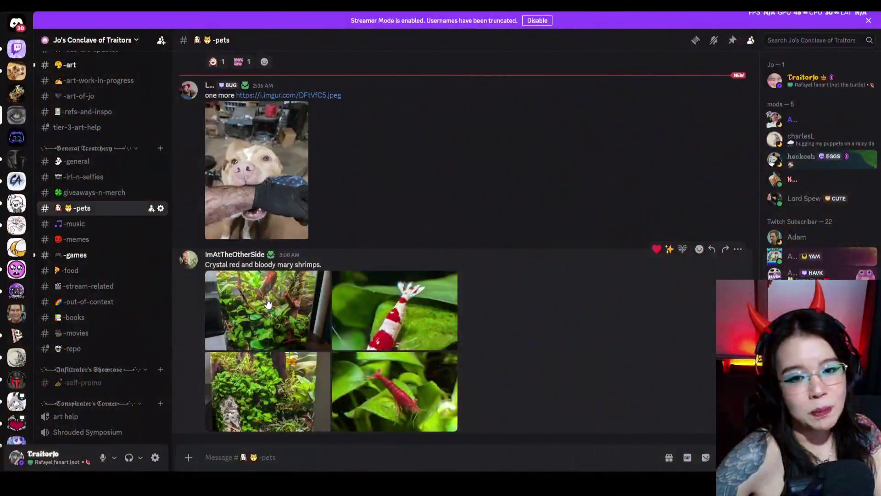
pyautogui.click(421, 280)
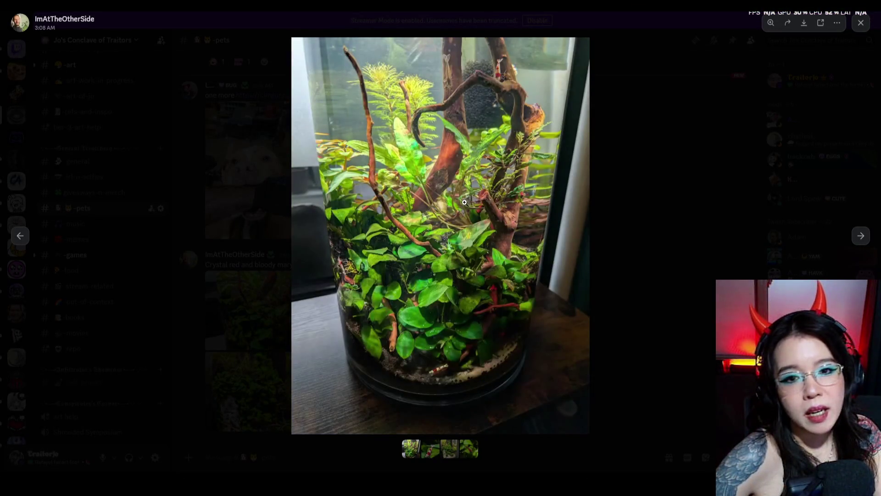
# Step: Zoom in and out on the terrarium photo, then view the red-and-white shrimp photo
pyautogui.click(467, 201)
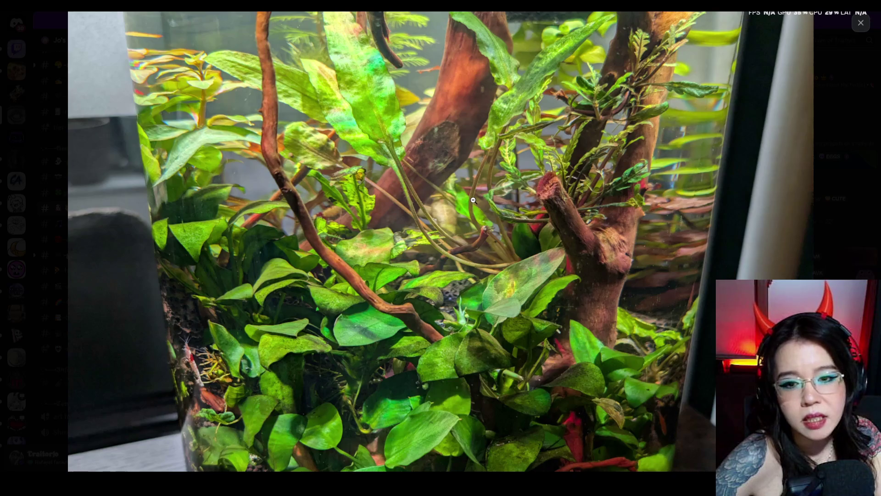
pyautogui.click(679, 225)
pyautogui.click(873, 244)
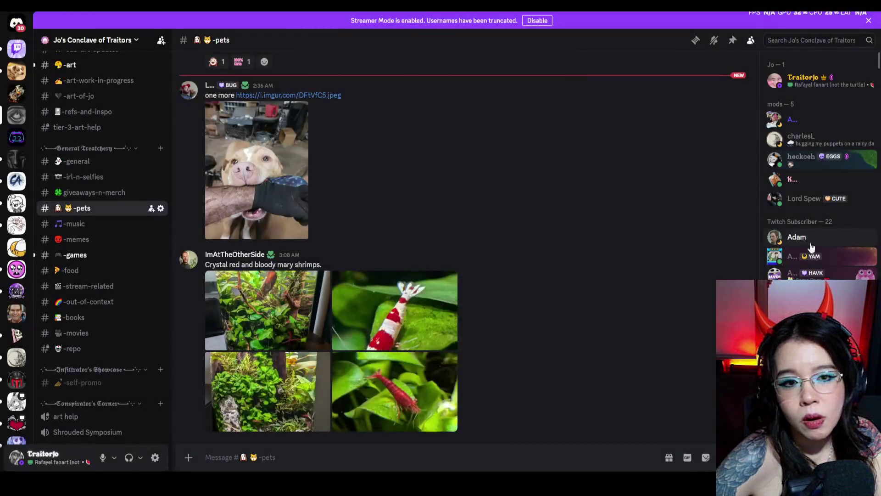
pyautogui.click(406, 308)
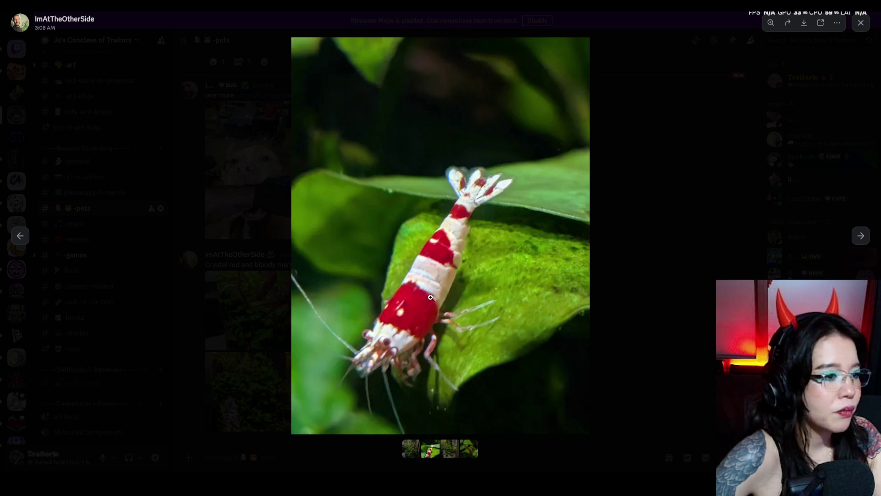
pyautogui.click(691, 231)
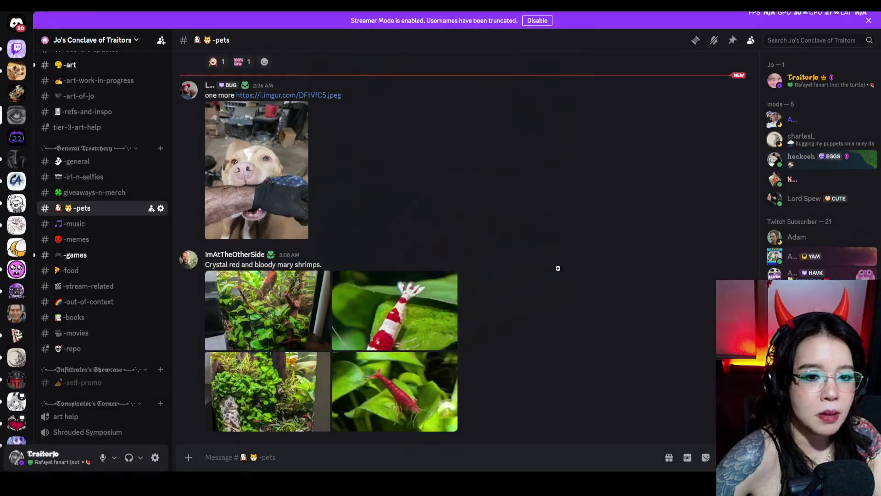
# Step: Enlarge the rocky terrarium, the red shrimp on a leaf, and the remaining shrimp photos
pyautogui.click(285, 379)
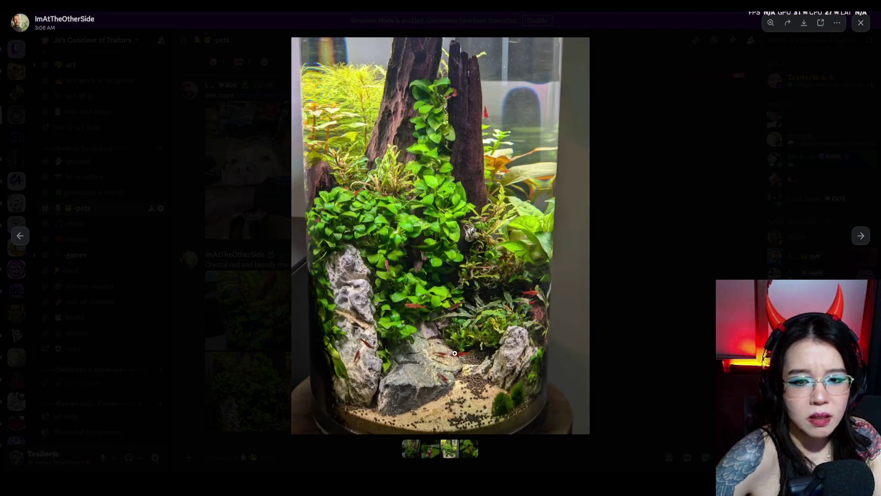
pyautogui.click(688, 197)
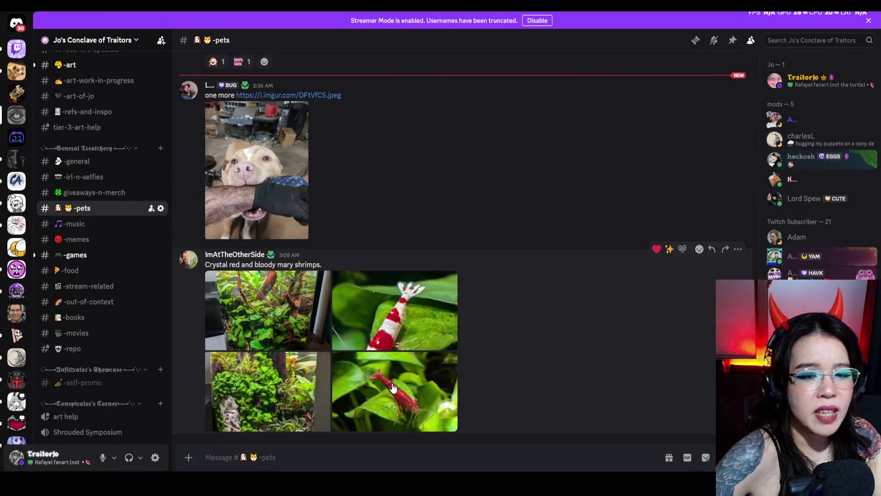
pyautogui.click(440, 367)
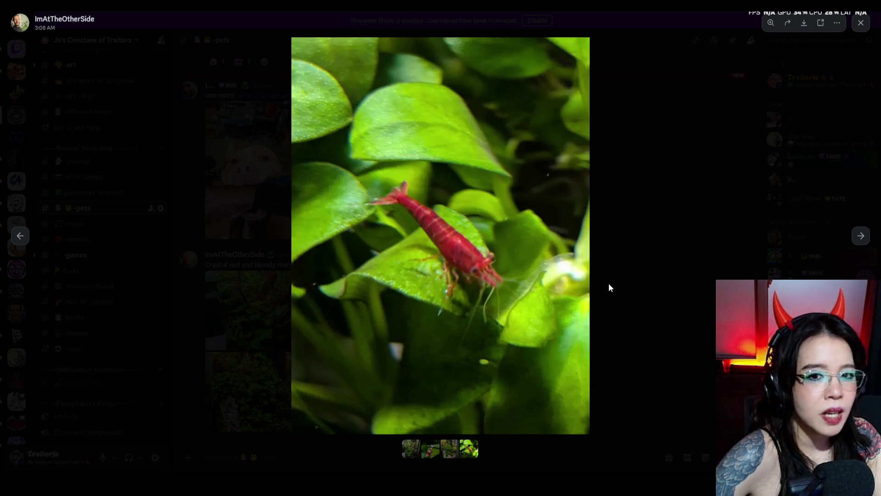
pyautogui.click(626, 277)
pyautogui.click(437, 312)
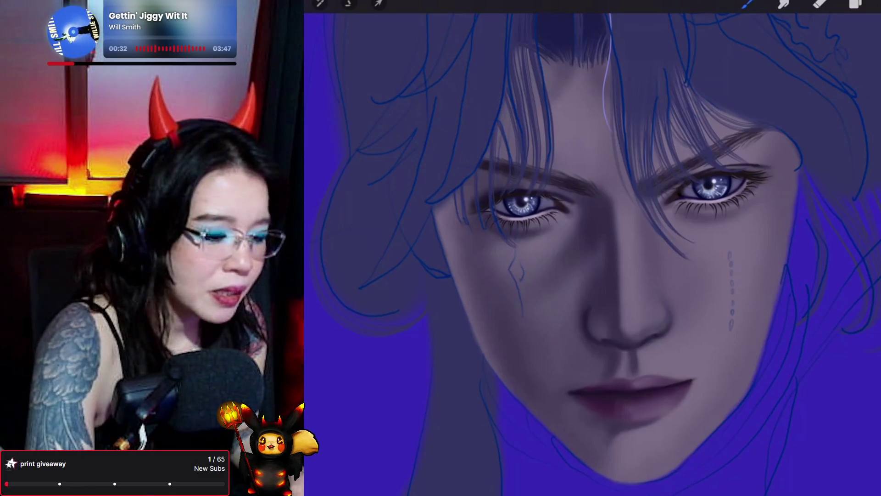
# Step: Alternate between Smudge and Brush to blend and paint the face
pyautogui.click(784, 4)
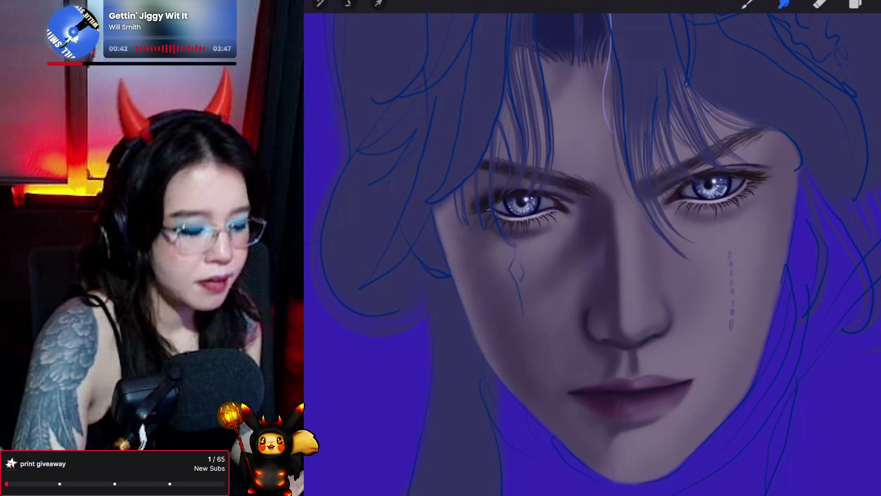
pyautogui.click(747, 3)
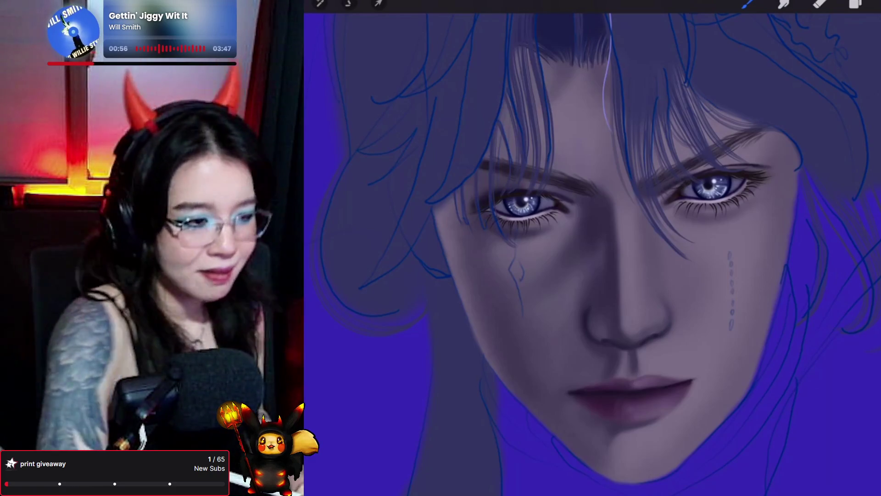
pyautogui.click(784, 4)
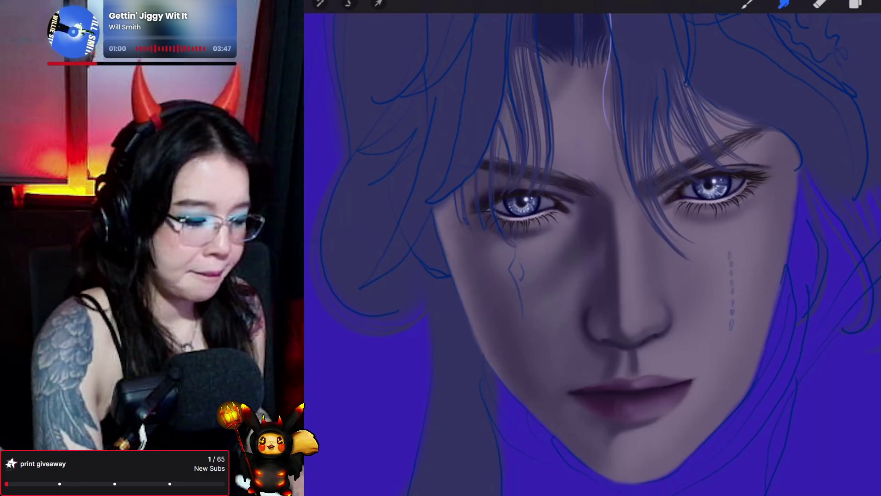
pyautogui.click(747, 4)
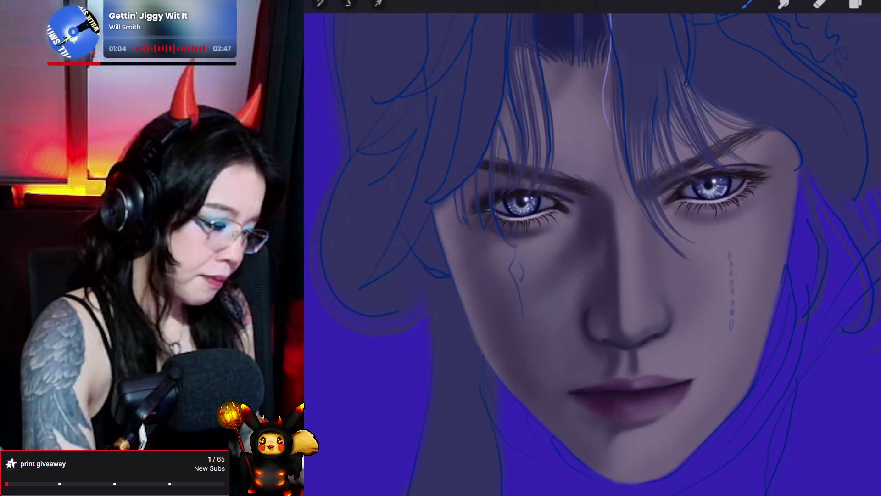
# Step: Make Layer 48 the active layer and dismiss the brush library
pyautogui.moveTo(334, 152)
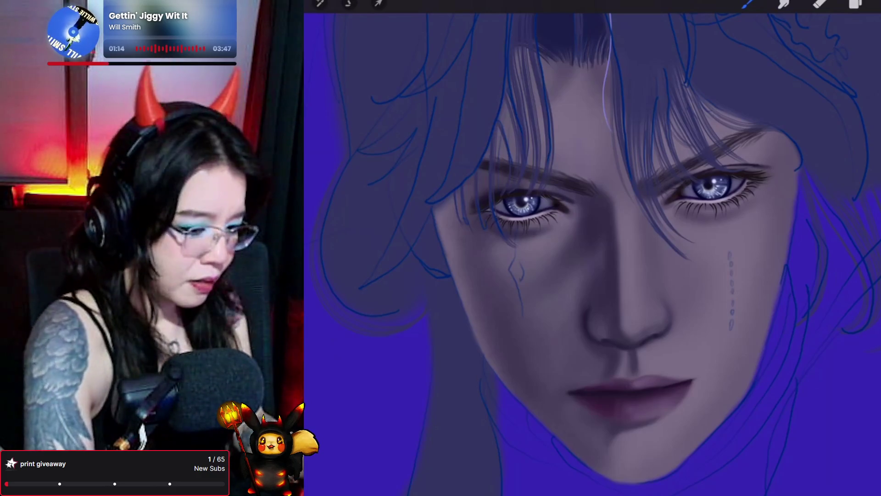
pyautogui.press('l')
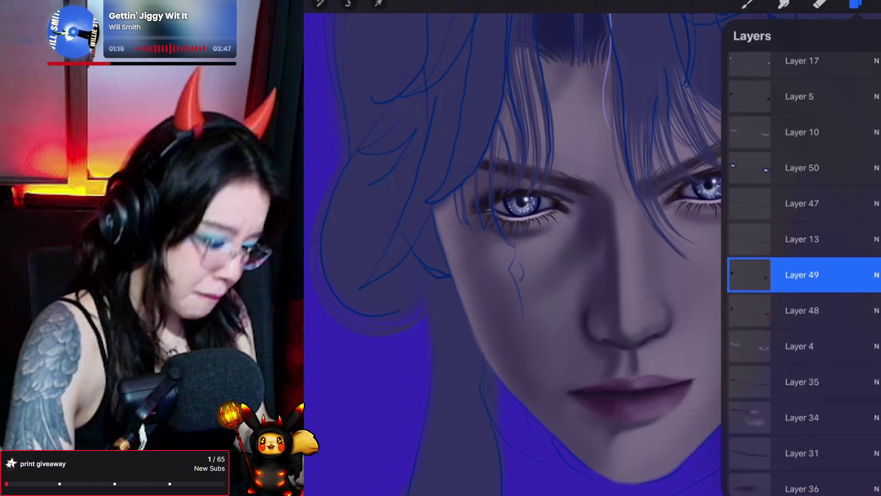
pyautogui.click(803, 310)
pyautogui.click(783, 3)
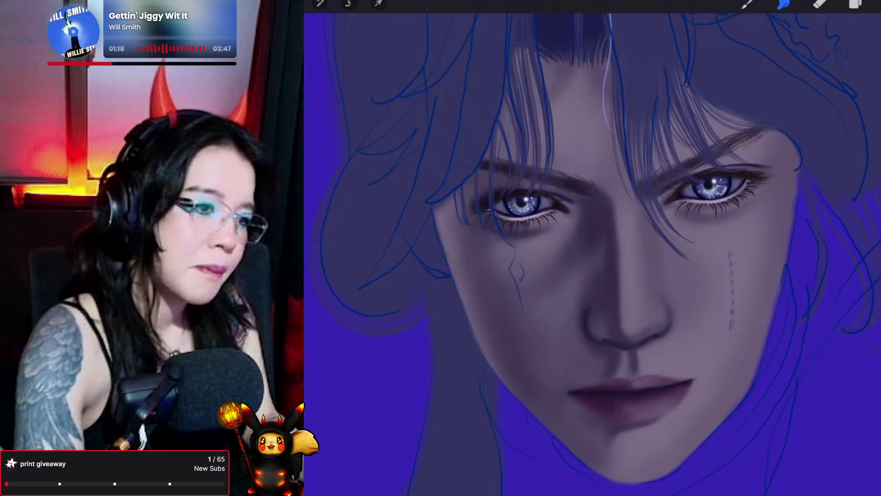
pyautogui.click(784, 4)
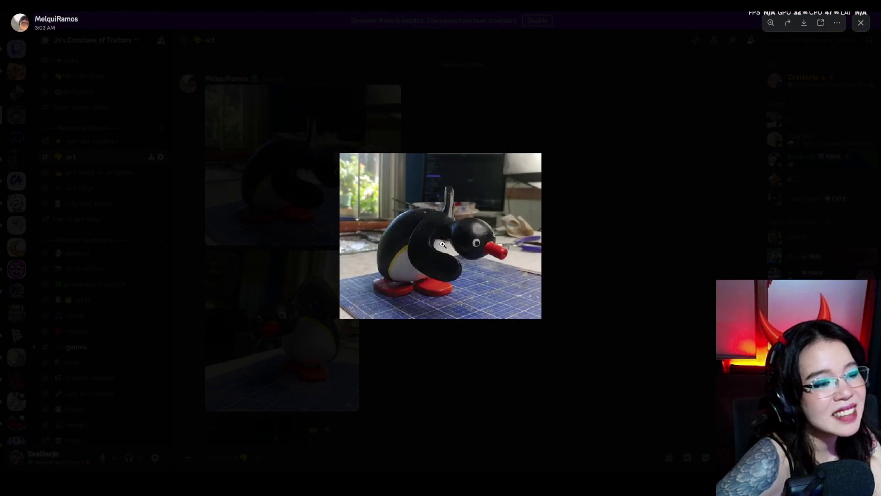
# Step: Close the penguin and Hollow Knight photos, then enlarge the red, yellow and blue figure drawing
pyautogui.click(443, 367)
pyautogui.scroll(-5, 348, 299)
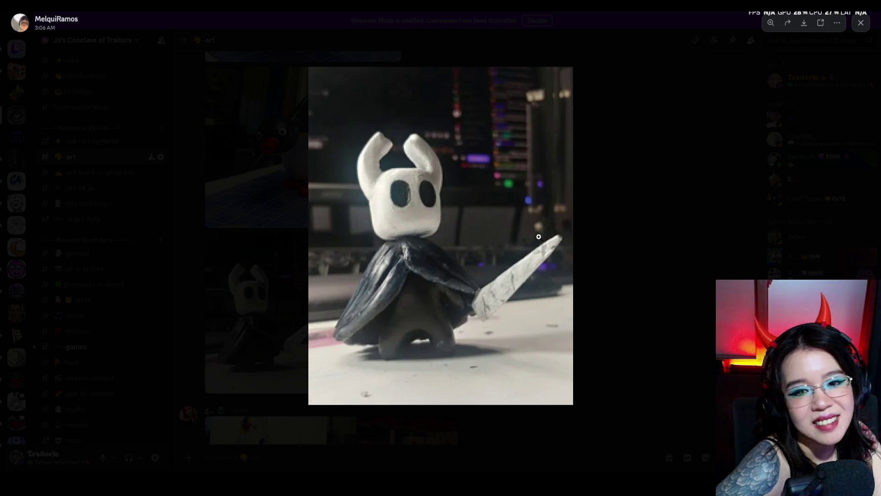
pyautogui.click(613, 218)
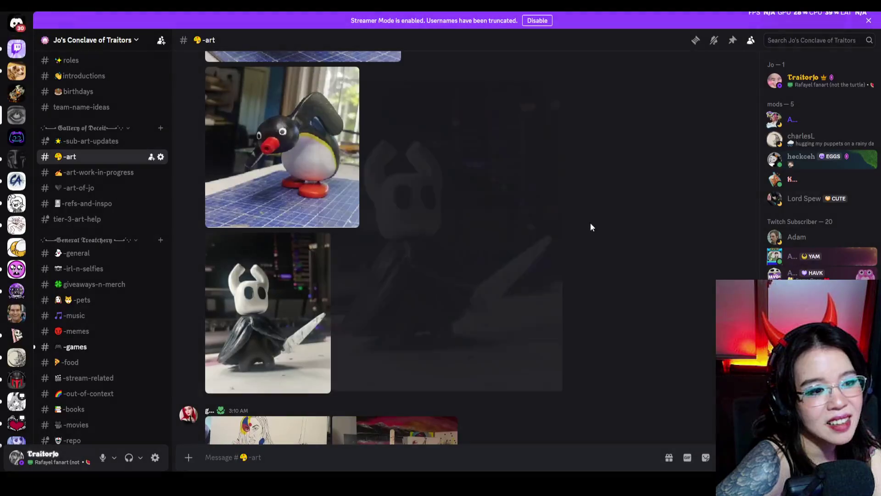
pyautogui.scroll(-4, 542, 235)
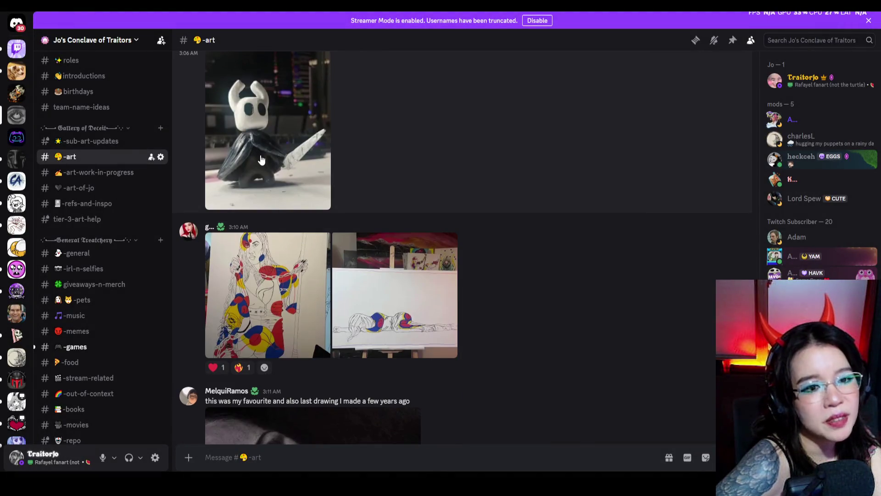
pyautogui.scroll(-1, 362, 241)
pyautogui.click(237, 216)
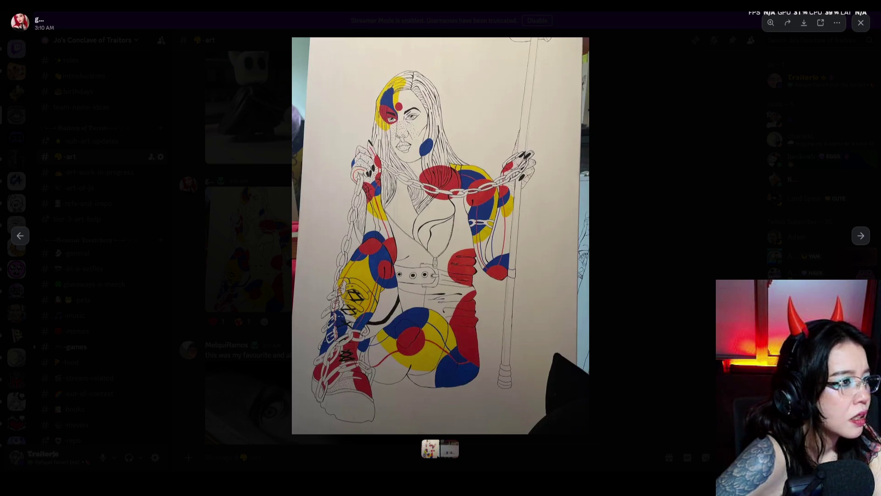
# Step: Compare with the dot-artist reference picture, close it, and view the second canvas drawing
pyautogui.hotkey('alt', 'Tab')
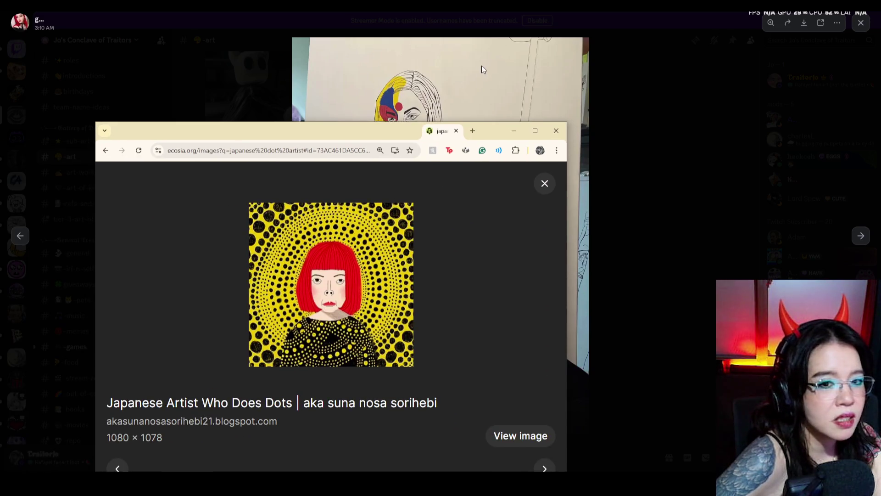
pyautogui.moveTo(436, 144)
pyautogui.mouseDown()
pyautogui.moveTo(455, 102)
pyautogui.moveTo(440, 90)
pyautogui.mouseUp()
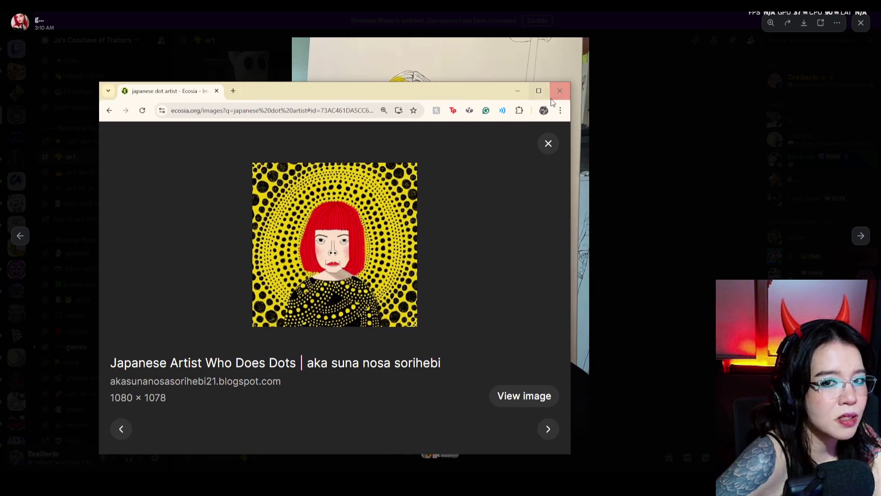
pyautogui.click(551, 99)
pyautogui.click(647, 165)
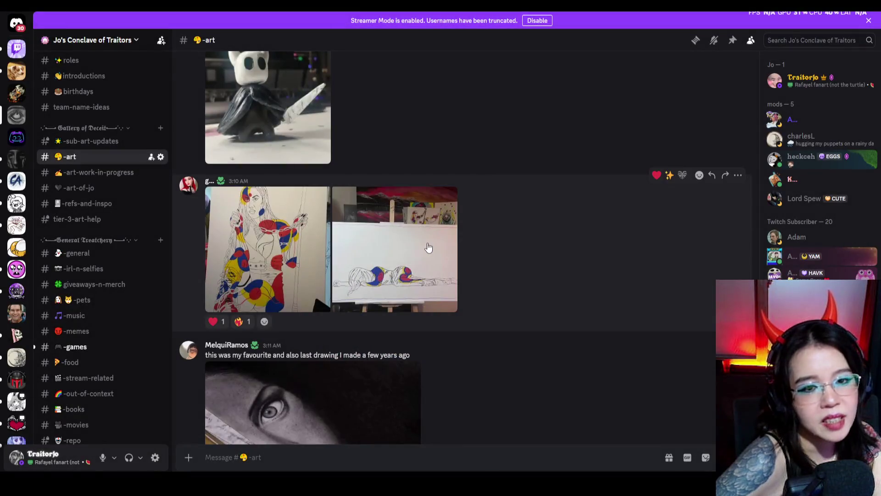
# Step: View the easel canvas drawing, close it, and enlarge the charcoal face drawing
pyautogui.click(427, 248)
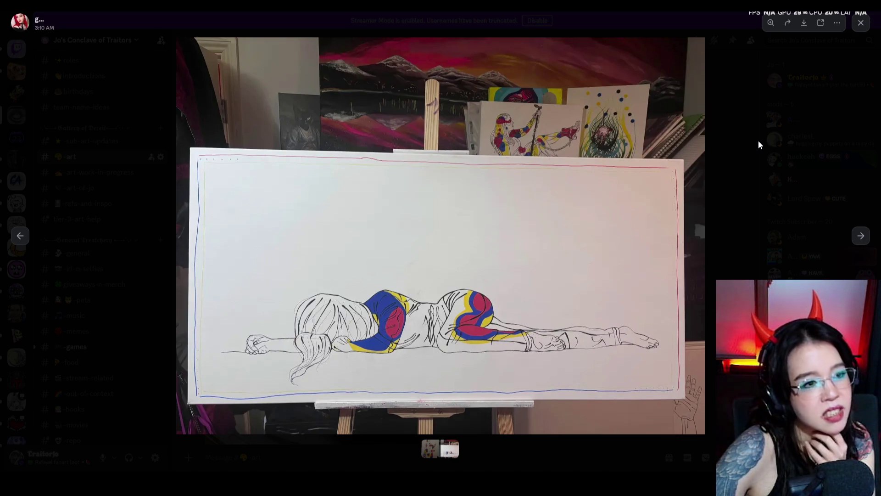
pyautogui.click(758, 140)
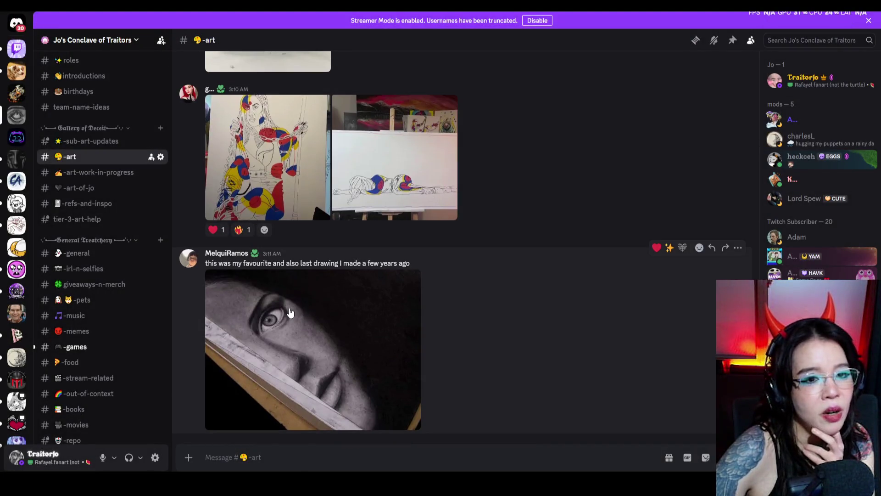
pyautogui.click(289, 313)
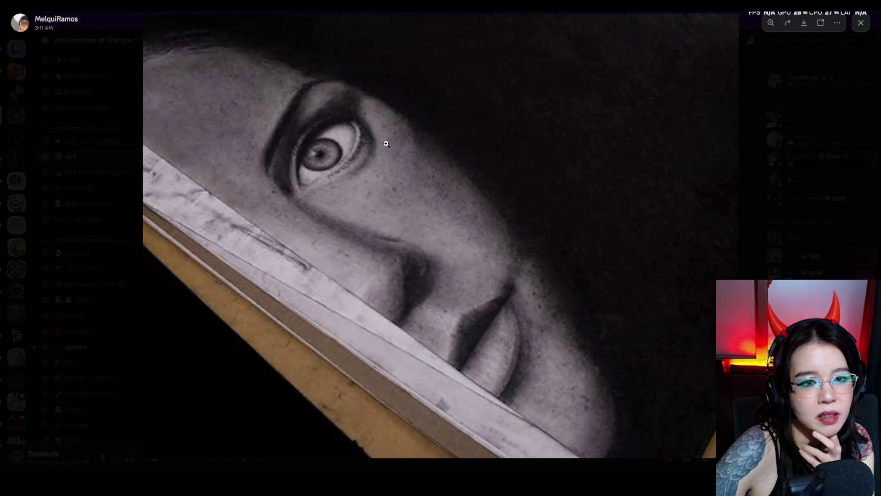
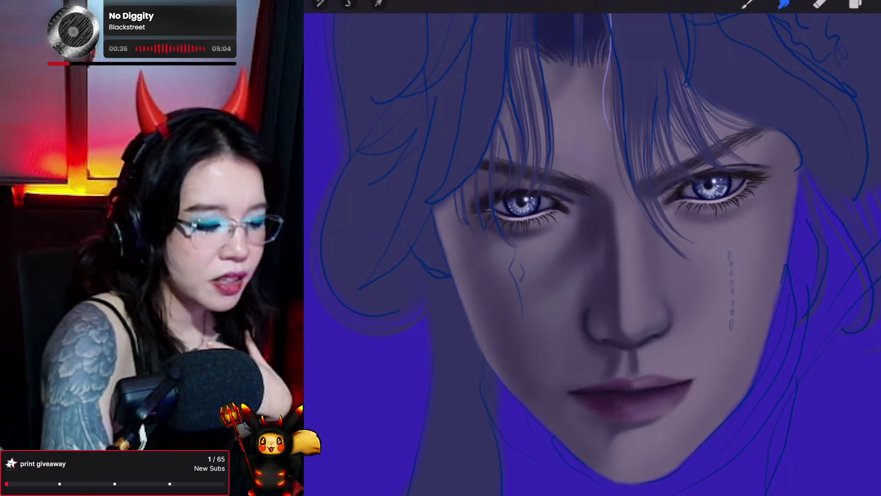
# Step: Switch from Brush to Smudge and make Layer 49 the active layer
pyautogui.press('b')
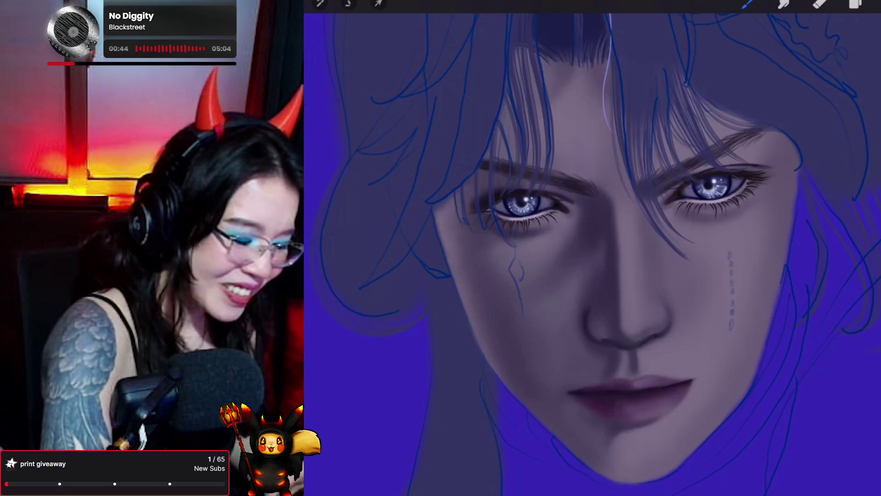
pyautogui.click(784, 3)
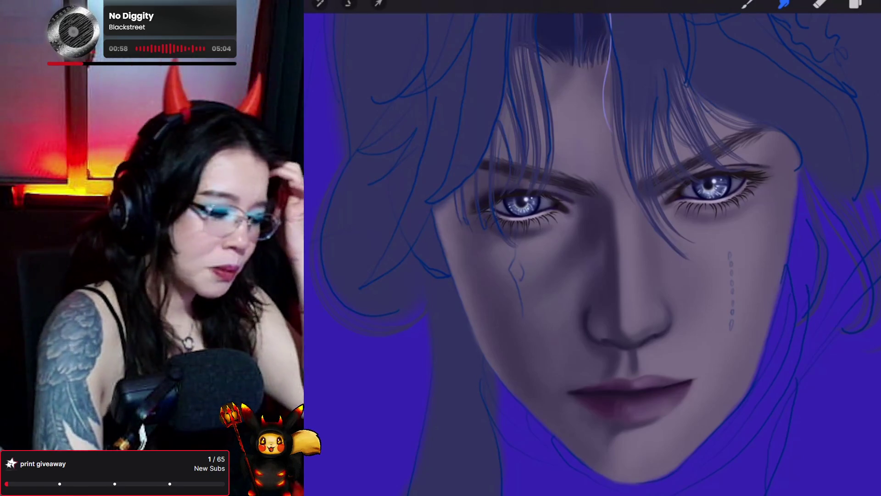
pyautogui.click(856, 4)
pyautogui.click(802, 239)
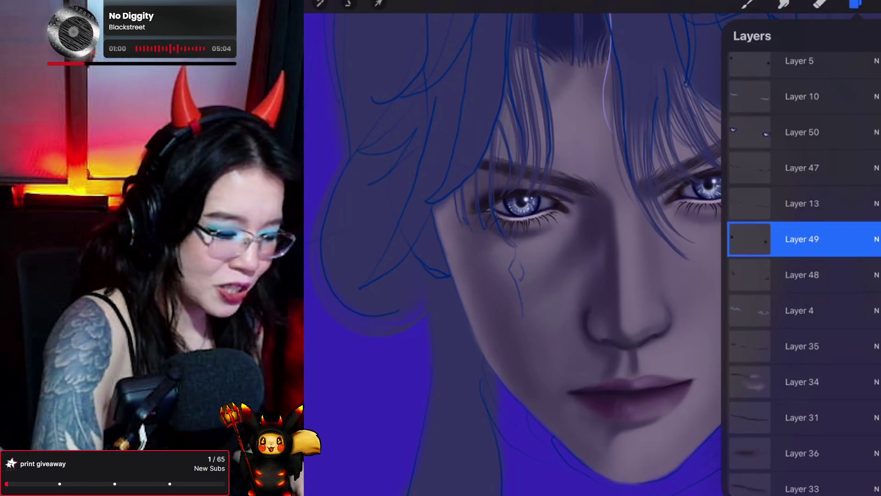
# Step: Select Layer 48 with the eraser, then make Layer 13 the active layer
pyautogui.click(801, 275)
pyautogui.click(819, 4)
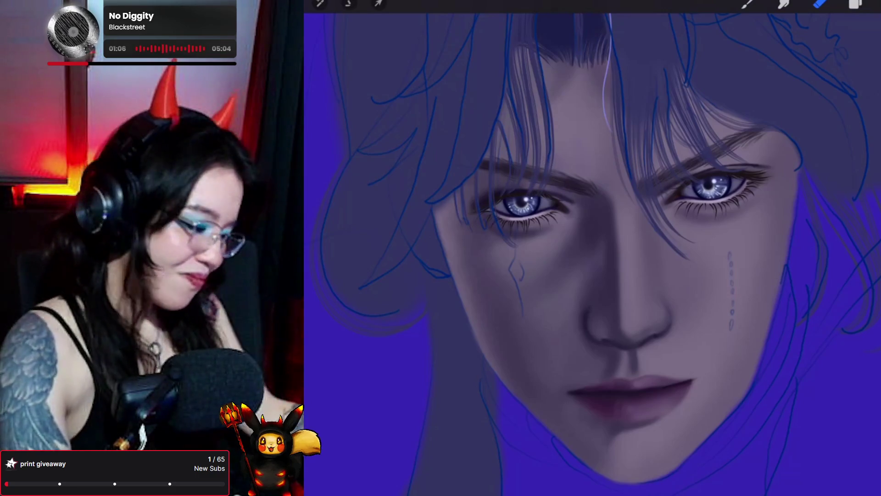
pyautogui.click(855, 4)
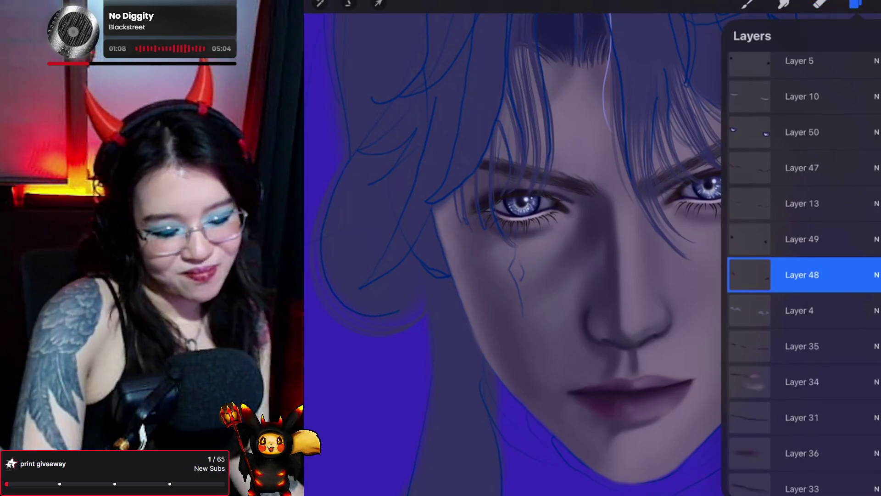
pyautogui.click(802, 204)
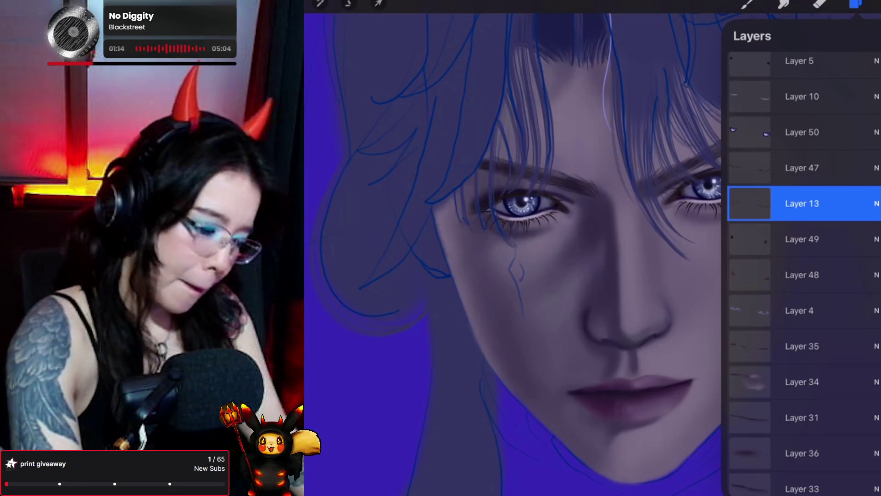
pyautogui.click(748, 4)
# Step: Paint the dotted tear marks down the cheek below the left eye
pyautogui.moveTo(729, 252); pyautogui.dragTo(732, 327)
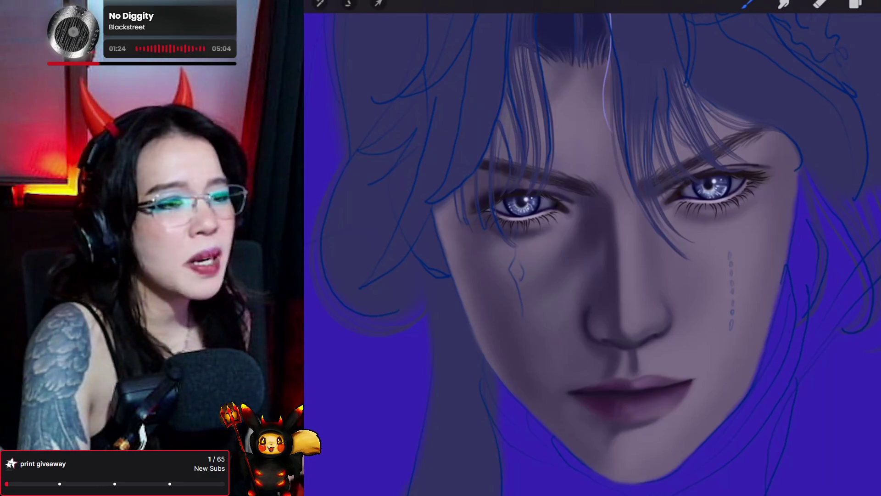
pyautogui.moveTo(597, 229); pyautogui.dragTo(585, 186)
pyautogui.click(547, 140)
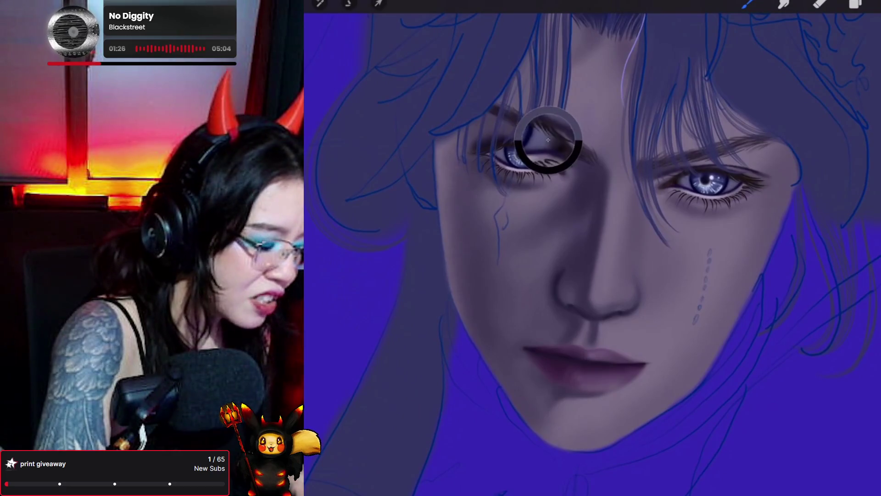
# Step: Eyedrop the left eye's colour, check it in Colors, and zoom in to keep painting
pyautogui.moveTo(548, 140); pyautogui.dragTo(555, 146)
pyautogui.click(878, 5)
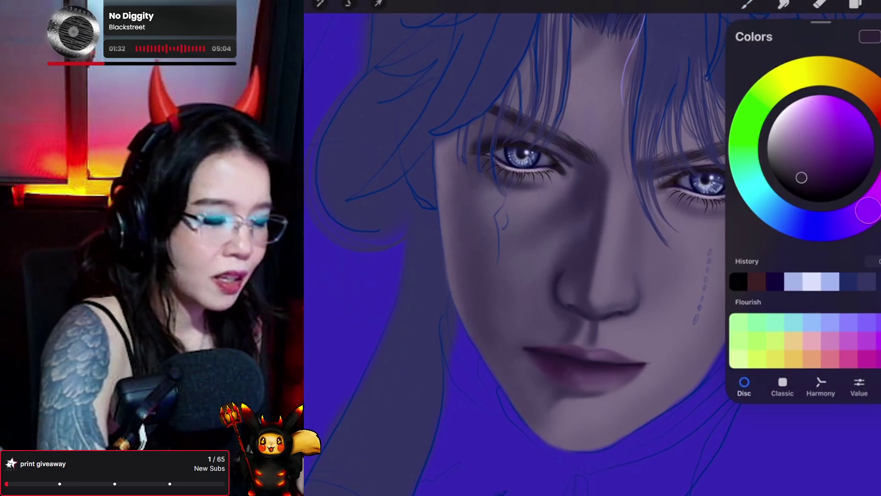
pyautogui.click(747, 4)
pyautogui.scroll(2, 592, 248)
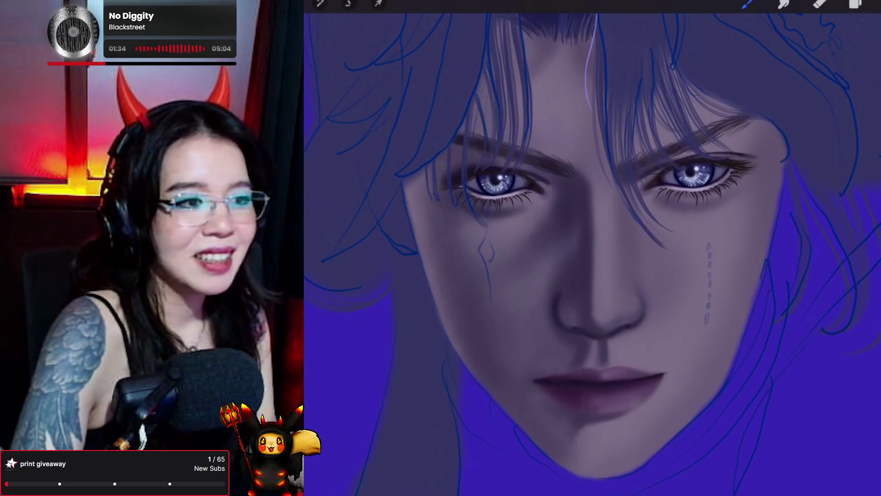
pyautogui.scroll(1, 592, 248)
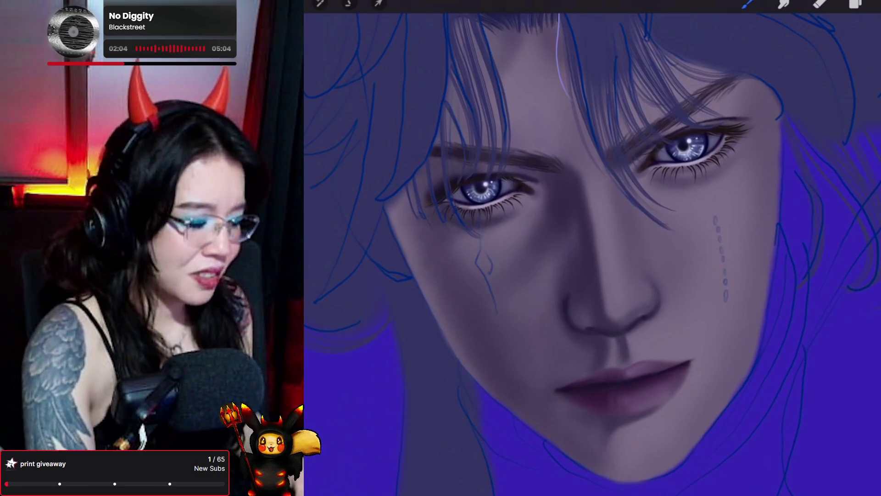
pyautogui.click(874, 4)
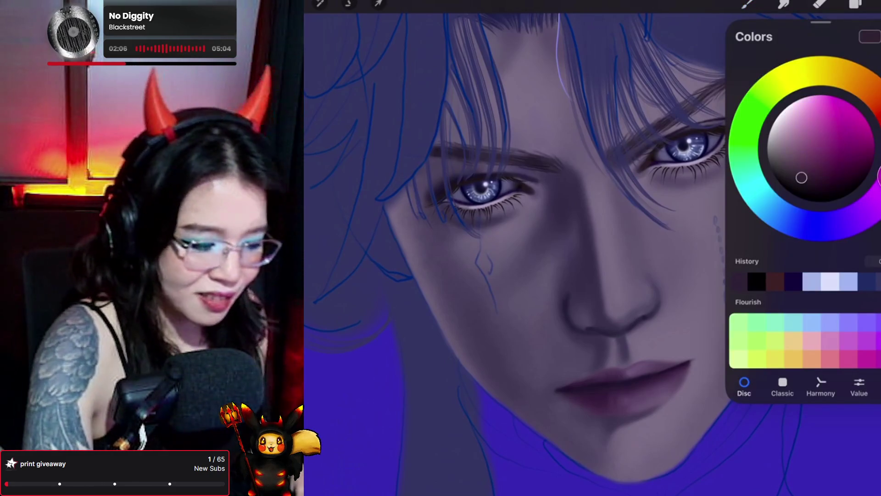
# Step: Shift the paint colour from magenta to a light reddish pink for the face
pyautogui.moveTo(801, 178); pyautogui.dragTo(805, 171)
pyautogui.moveTo(877, 183); pyautogui.dragTo(879, 112)
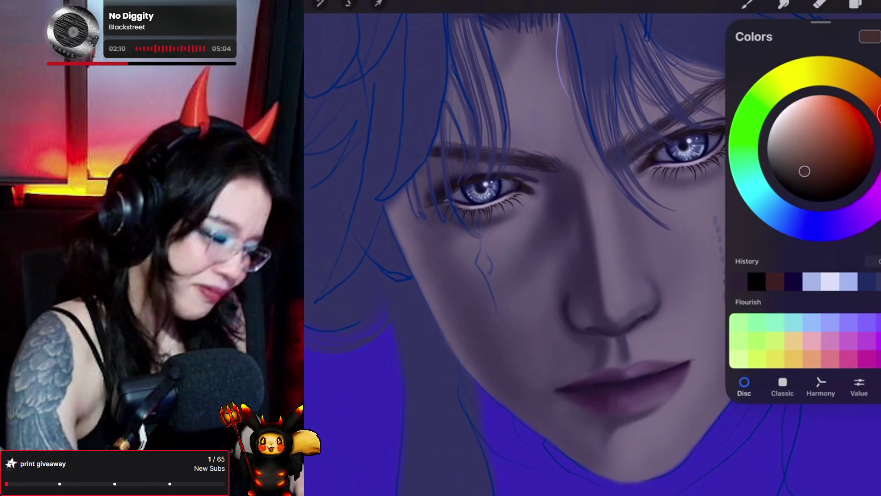
pyautogui.click(747, 4)
pyautogui.click(747, 4)
pyautogui.click(869, 5)
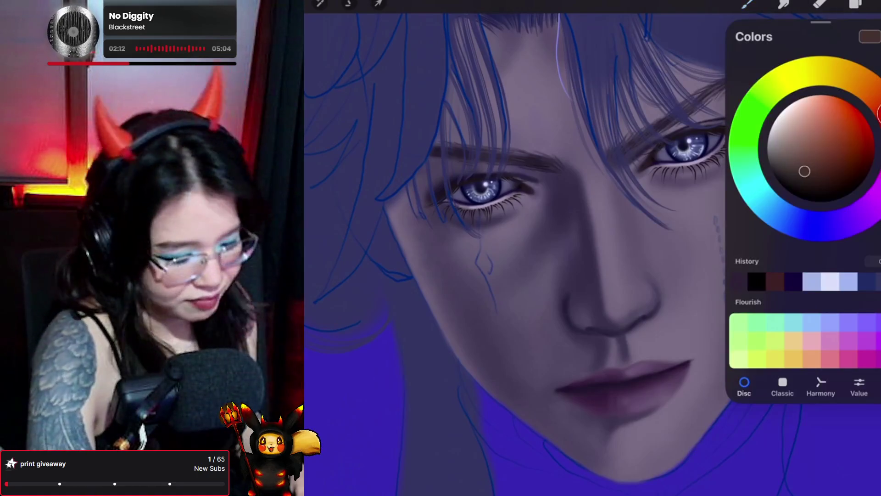
pyautogui.moveTo(804, 171); pyautogui.dragTo(819, 156)
pyautogui.moveTo(879, 112); pyautogui.dragTo(878, 120)
pyautogui.moveTo(819, 156)
pyautogui.mouseDown()
pyautogui.moveTo(831, 140)
pyautogui.moveTo(809, 117)
pyautogui.moveTo(816, 132)
pyautogui.mouseUp()
pyautogui.click(748, 4)
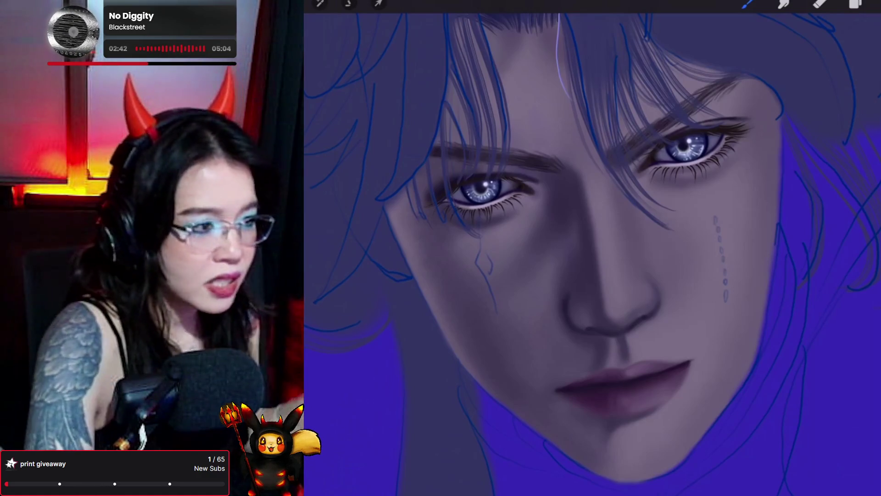
pyautogui.click(855, 4)
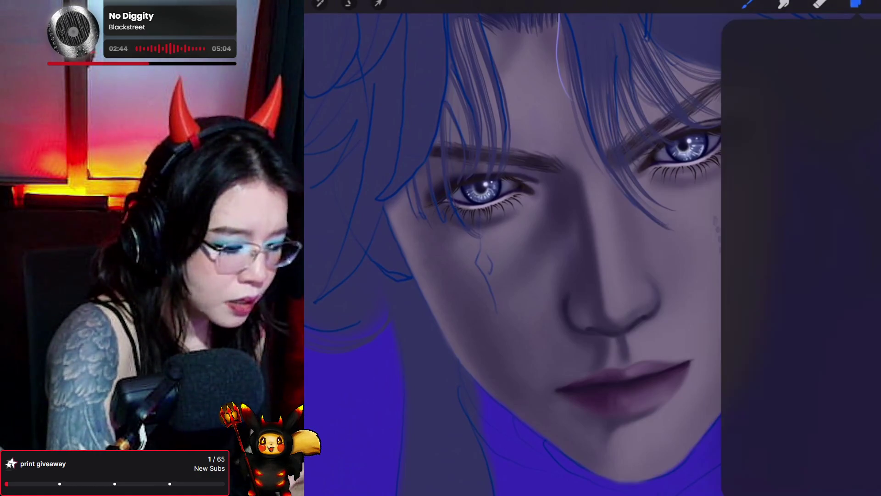
# Step: Pick a different layer, switch to the Eyelashes brush, and sample a colour from the face
pyautogui.scroll(2, 803, 271)
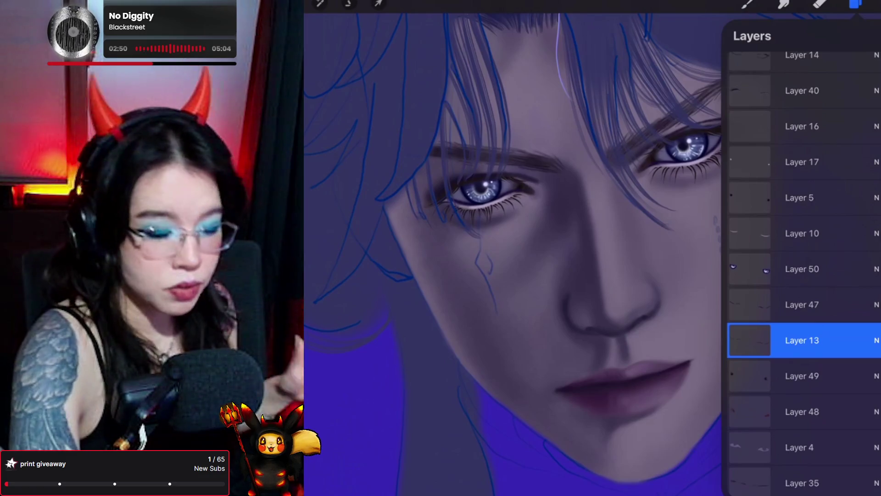
pyautogui.scroll(5, 803, 271)
pyautogui.click(801, 232)
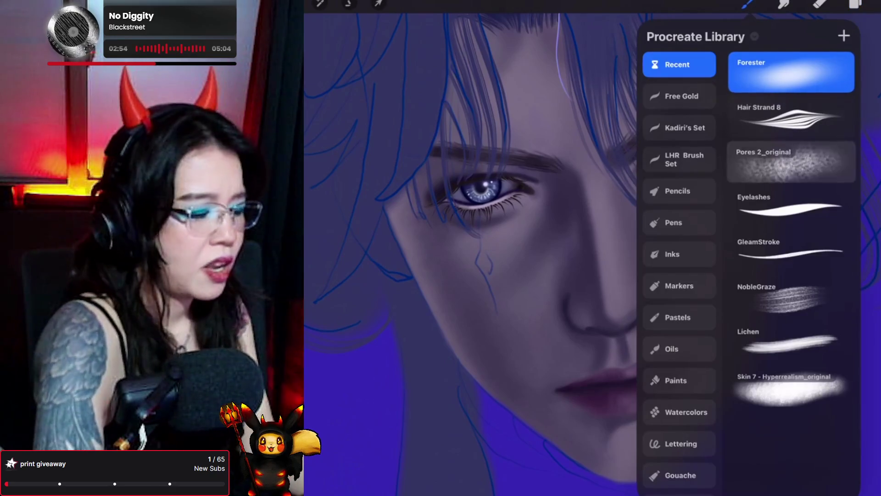
pyautogui.click(789, 209)
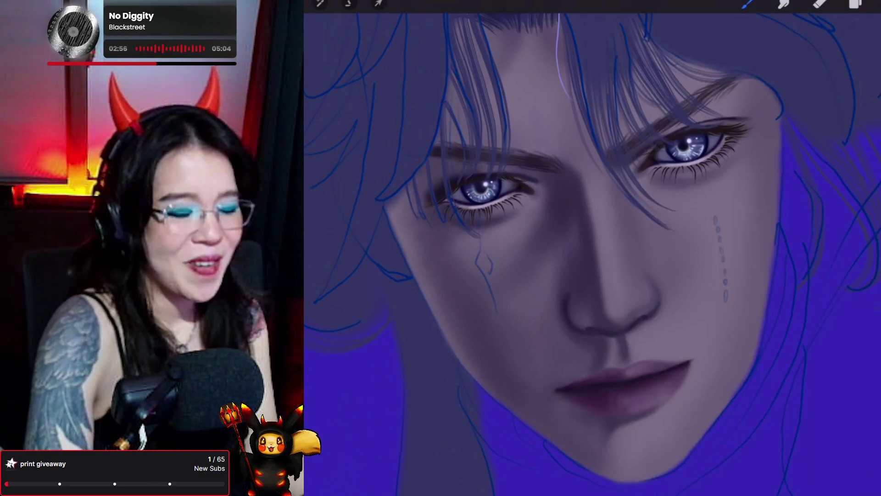
pyautogui.click(728, 109)
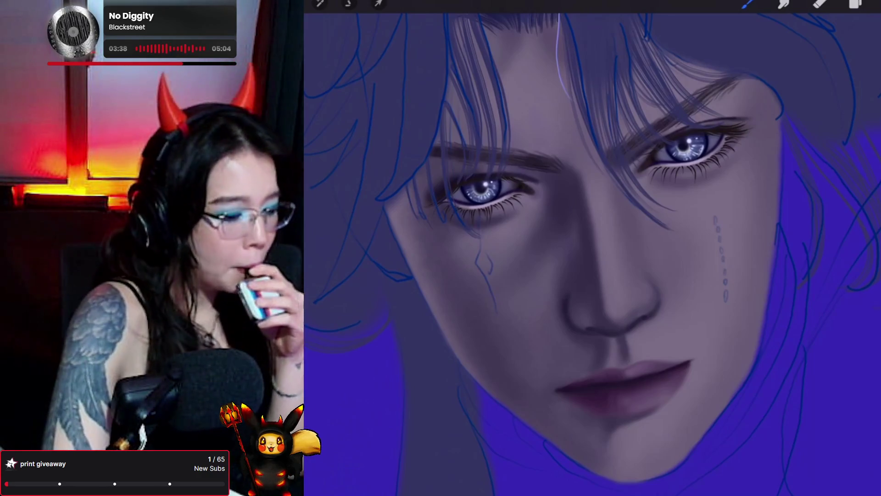
pyautogui.scroll(2, 592, 253)
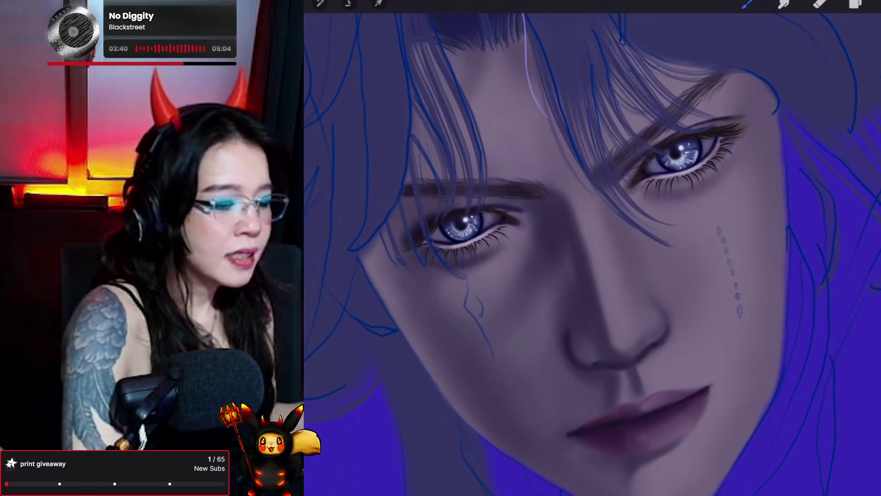
# Step: Set the paint colour to a blue-violet hue with slightly adjusted saturation
pyautogui.click(874, 5)
pyautogui.click(837, 225)
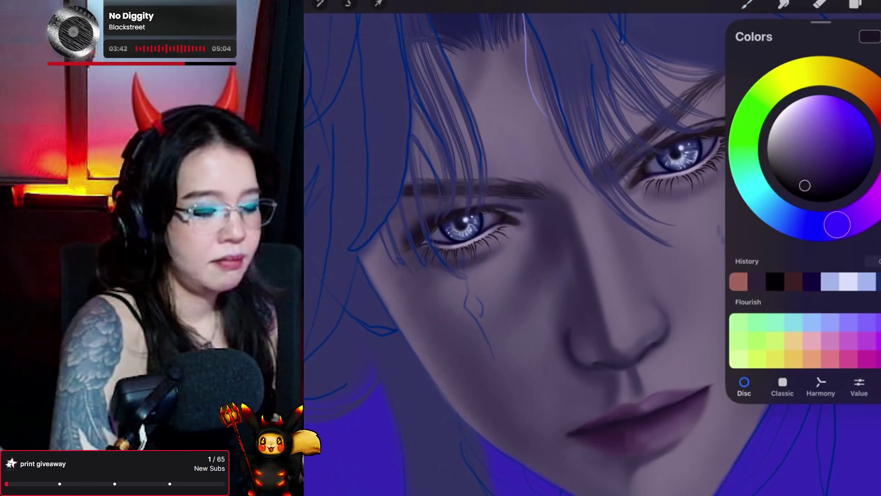
pyautogui.moveTo(804, 185); pyautogui.dragTo(813, 184)
pyautogui.click(748, 4)
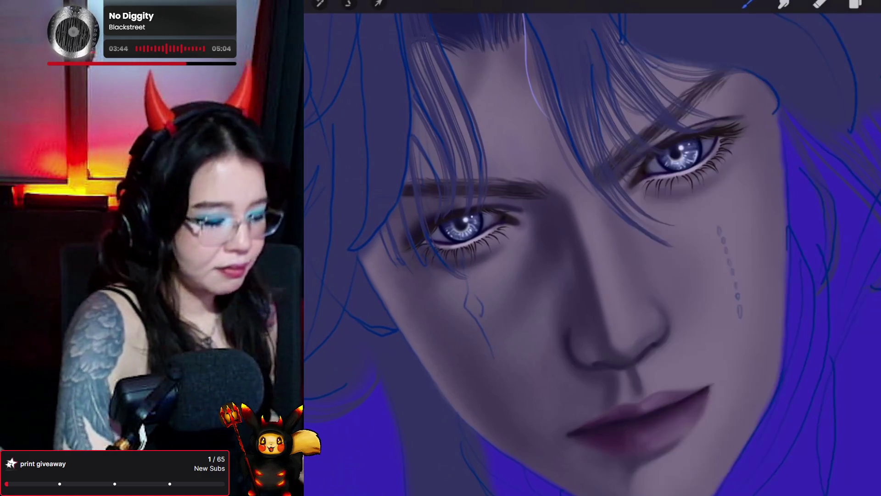
# Step: Try a highlight dot in the right iris, then undo it
pyautogui.hscroll(-1, 592, 253)
pyautogui.hscroll(-1, 592, 252)
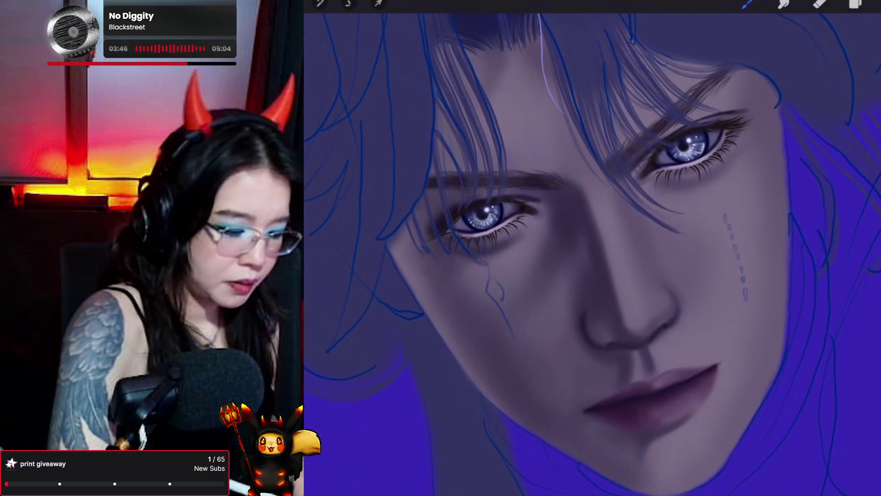
pyautogui.click(701, 133)
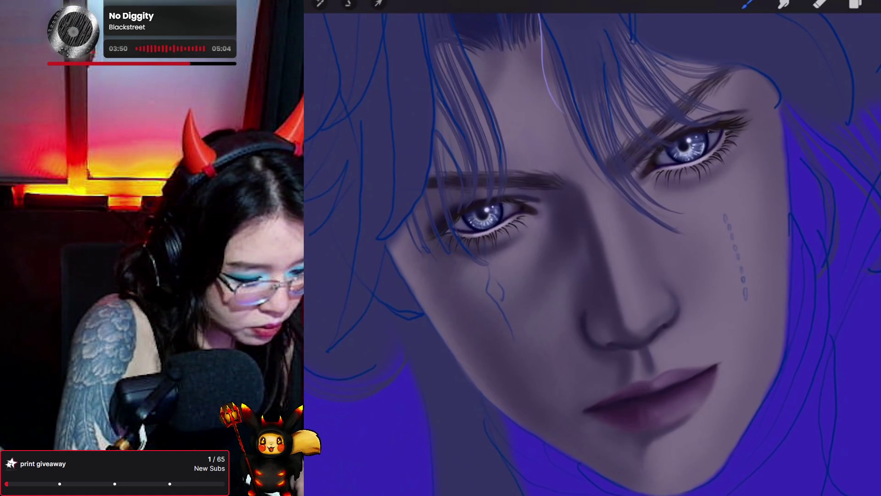
pyautogui.hotkey('ctrl', 'z')
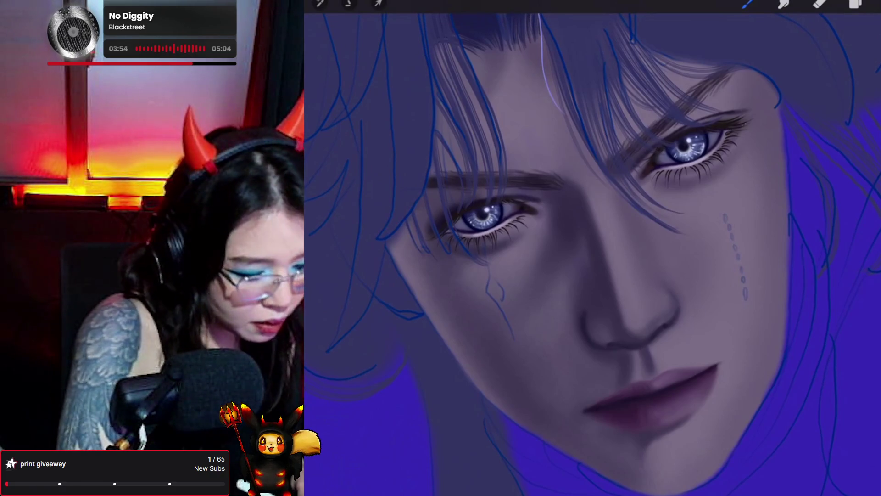
pyautogui.scroll(-1, 592, 253)
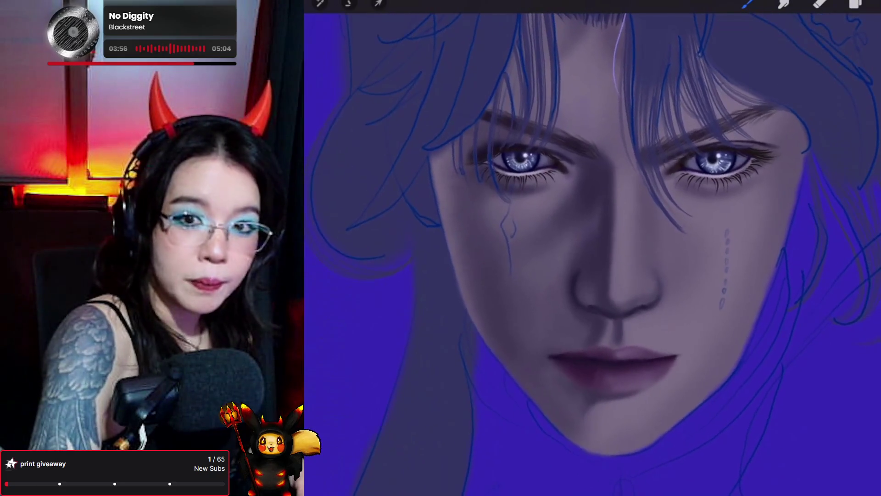
pyautogui.scroll(1, 592, 253)
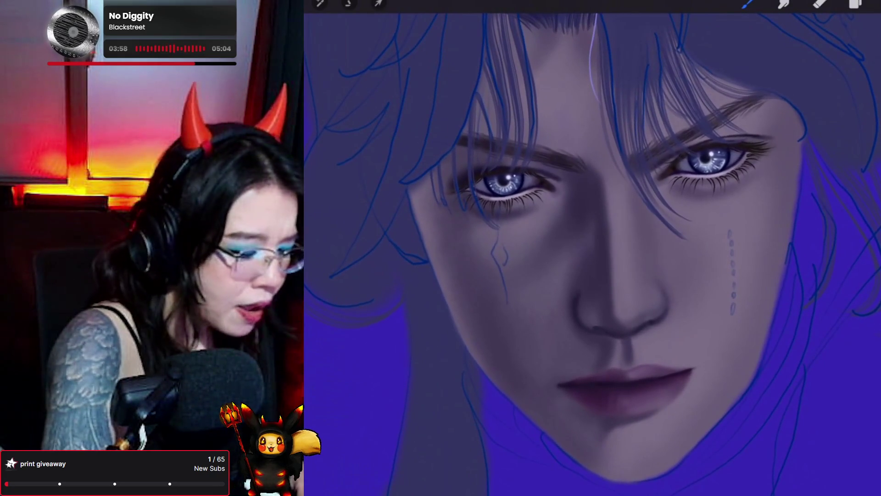